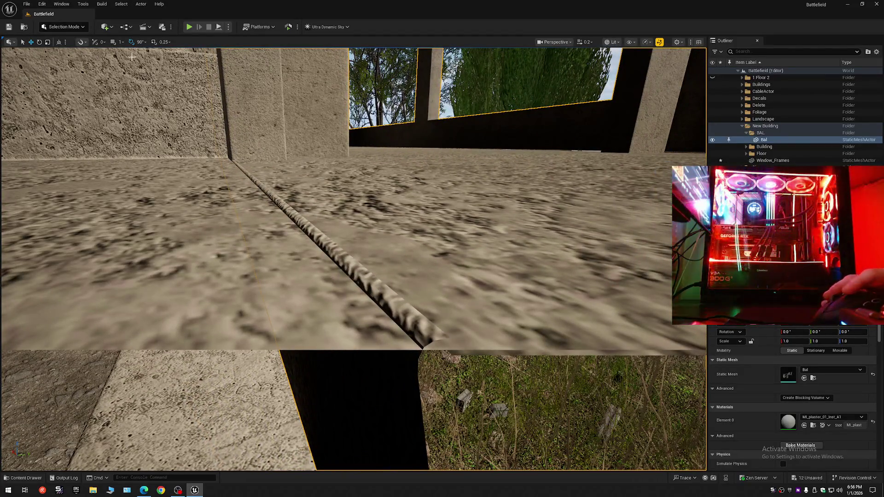
- Switch the editor to Modeling Mode and start Tri Select from the Faves category
click(74, 27)
click(69, 65)
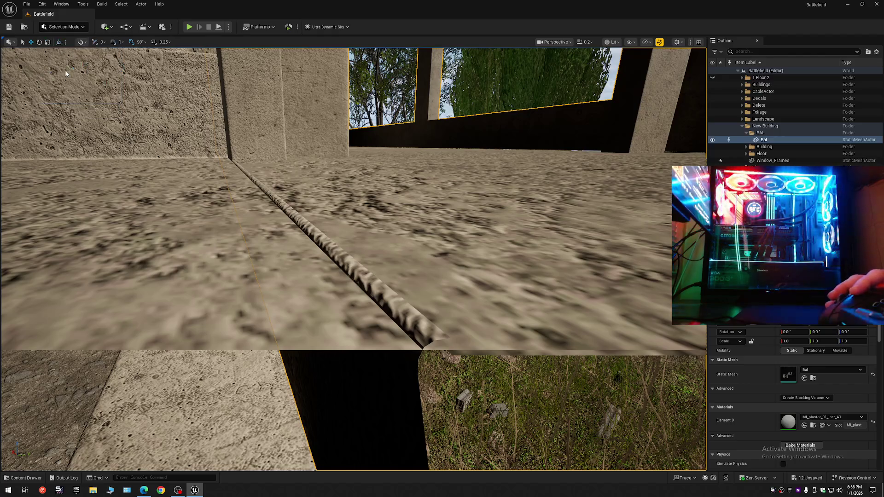
click(11, 49)
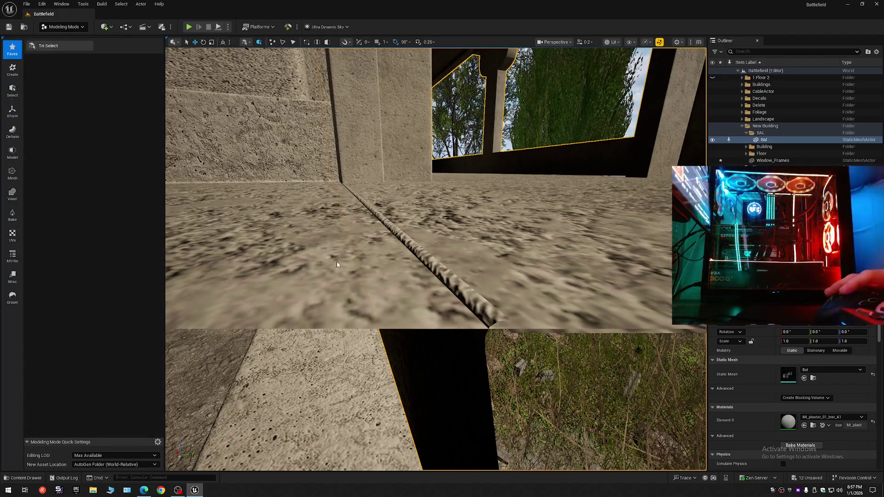
click(49, 46)
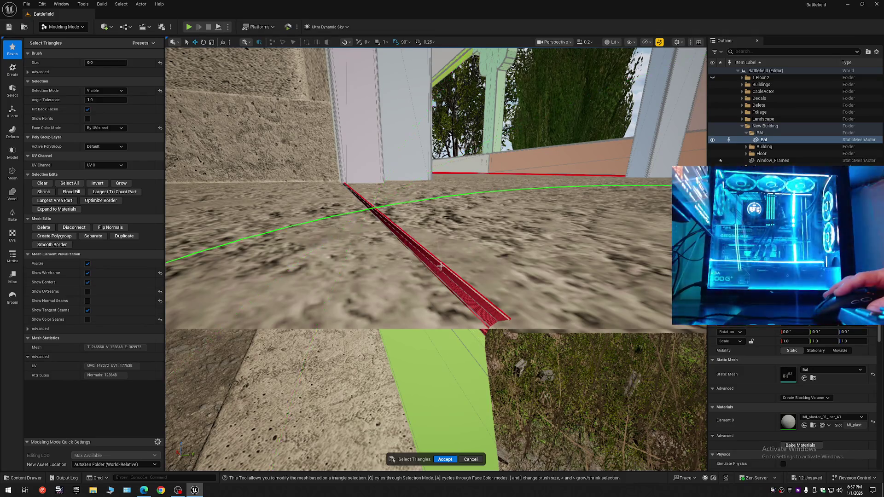
- Fly along the floor and brush-select the floor triangles near the arch by the ledge seam
mouse_move(442, 267)
mouse_down()
mouse_move(350, 276)
mouse_move(299, 269)
mouse_move(530, 277)
mouse_up()
mouse_move(313, 405)
mouse_down()
mouse_move(414, 438)
mouse_move(383, 438)
mouse_move(403, 444)
mouse_up()
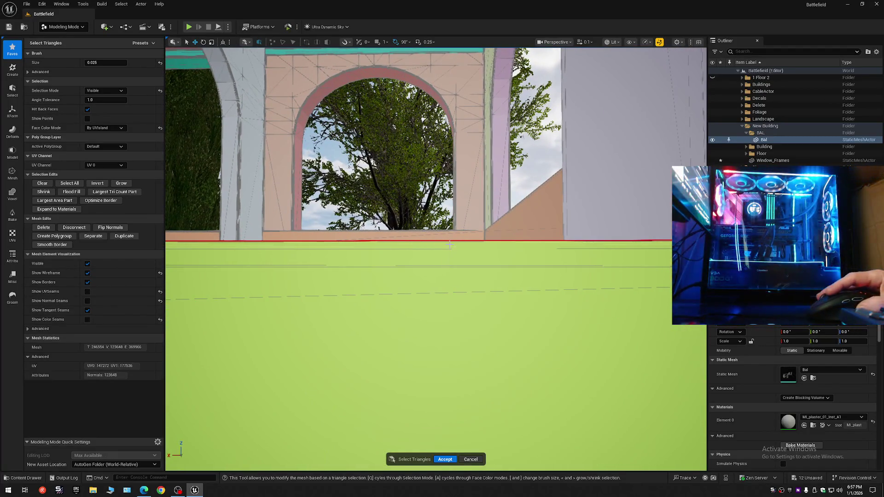
drag(446, 256, 446, 257)
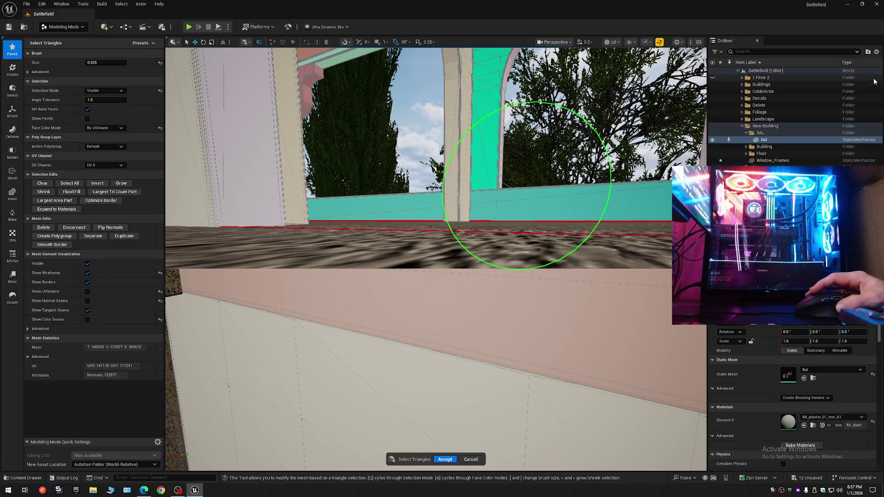
- Collapse New Building in the Outliner and fly down to the floor by the arched windows
click(742, 127)
mouse_move(566, 284)
mouse_down()
mouse_move(572, 261)
mouse_move(422, 279)
mouse_move(296, 280)
mouse_move(484, 252)
mouse_move(473, 264)
mouse_up()
scroll(566, 283, up, 1)
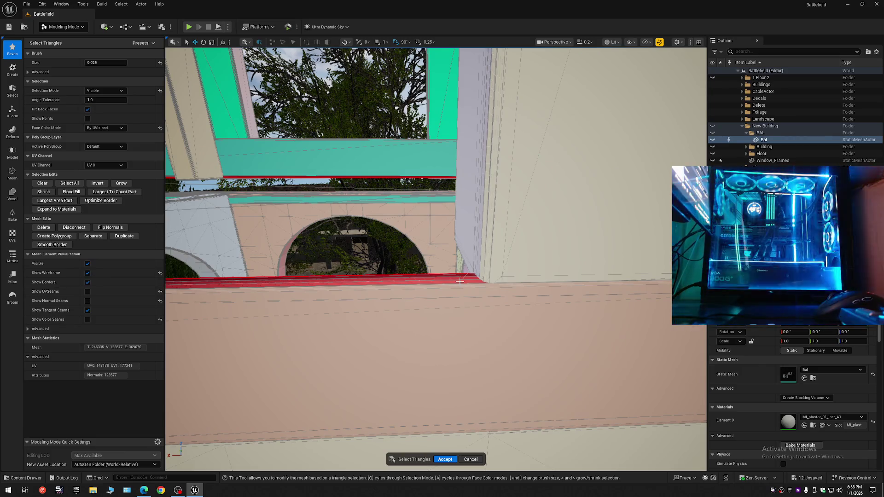
drag(460, 281, 460, 280)
drag(427, 344, 427, 344)
- Undo the earlier face deletion, then delete the red ledge triangles, leaving 246121 triangles
key(ctrl+z)
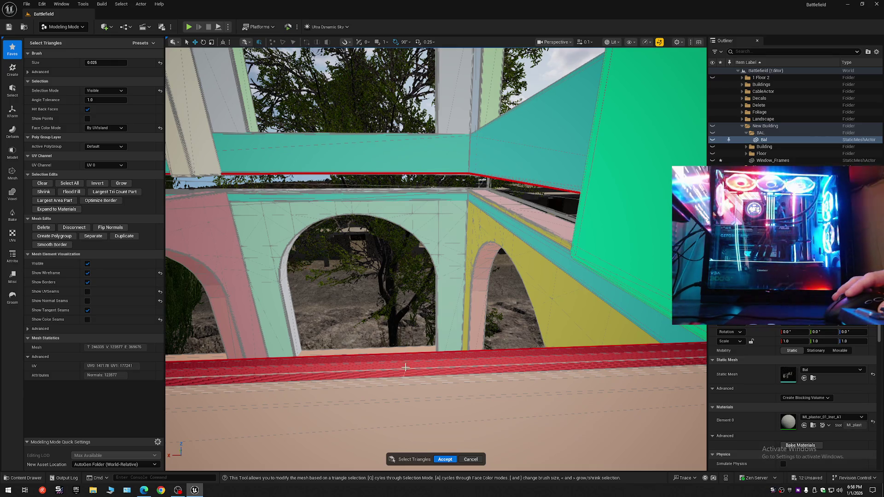
drag(408, 364, 253, 235)
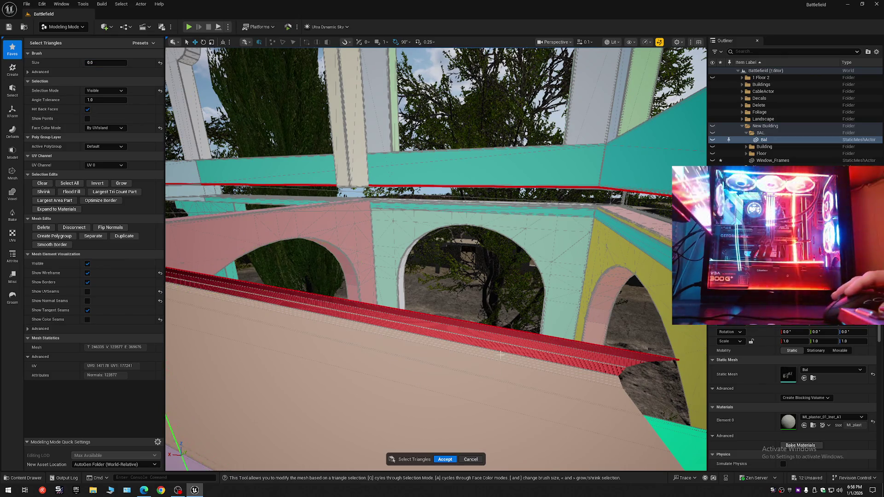
mouse_move(503, 344)
mouse_down()
mouse_move(451, 336)
mouse_move(465, 327)
mouse_move(447, 322)
mouse_move(454, 318)
mouse_move(515, 341)
mouse_move(461, 322)
mouse_move(456, 309)
mouse_move(451, 318)
mouse_move(428, 292)
mouse_move(539, 325)
mouse_up()
key(Delete)
scroll(446, 313, down, 3)
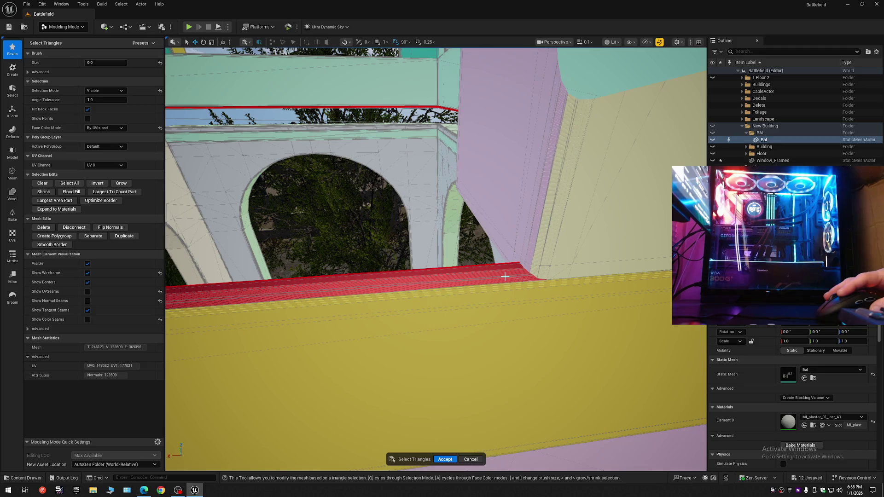
mouse_move(502, 276)
mouse_down()
mouse_move(639, 230)
mouse_move(638, 251)
mouse_move(639, 230)
mouse_move(518, 293)
mouse_up()
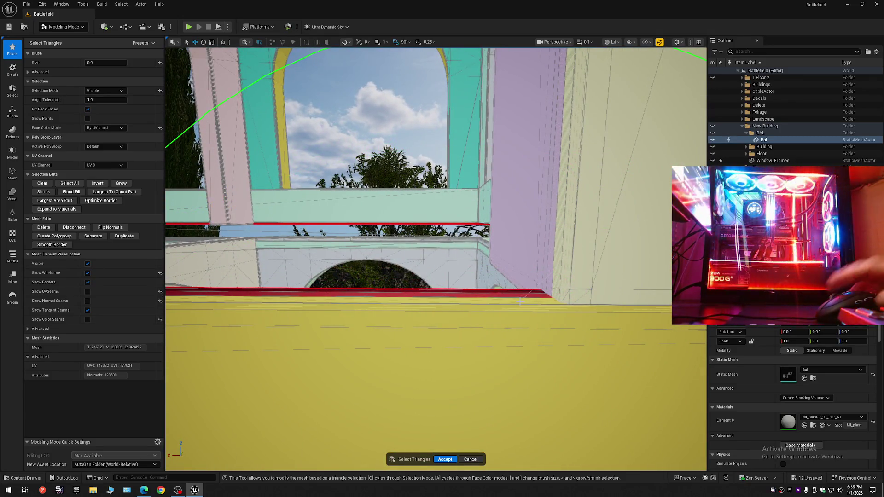
- Fly around the balcony to frame the teal and pink arches and the railing
mouse_move(521, 302)
mouse_down()
mouse_move(470, 290)
mouse_move(442, 258)
mouse_move(429, 313)
mouse_move(435, 274)
mouse_up()
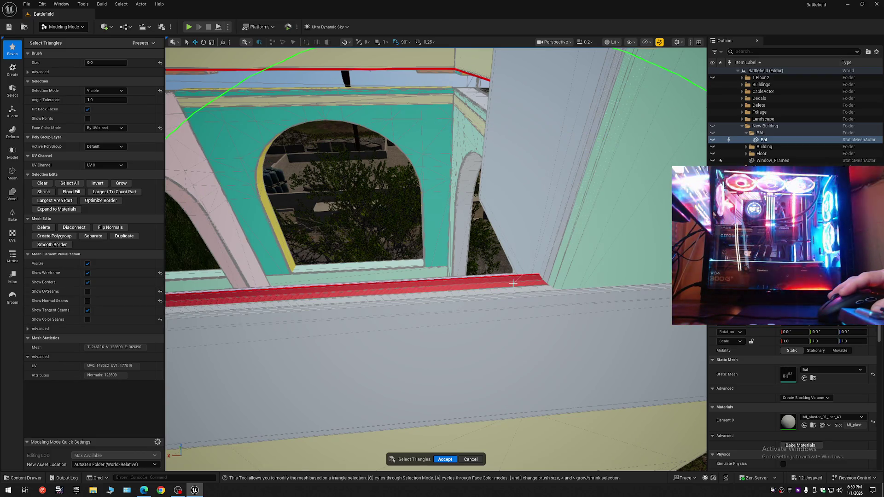
mouse_move(521, 294)
mouse_down()
mouse_move(502, 276)
mouse_move(491, 288)
mouse_up()
scroll(511, 286, up, 1)
scroll(493, 286, down, 2)
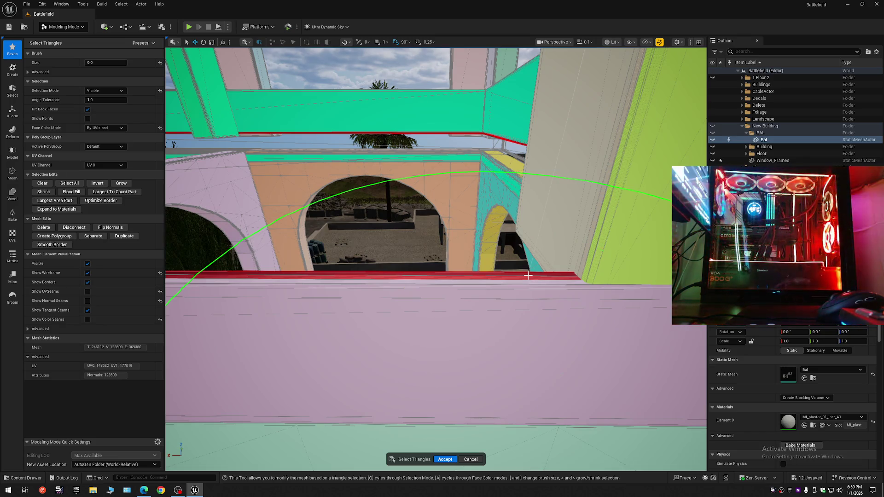
scroll(525, 276, up, 1)
mouse_move(528, 278)
mouse_down()
mouse_move(509, 269)
mouse_move(234, 270)
mouse_move(234, 226)
mouse_up()
scroll(516, 272, up, 1)
scroll(368, 270, up, 1)
scroll(415, 271, down, 4)
drag(414, 271, 414, 271)
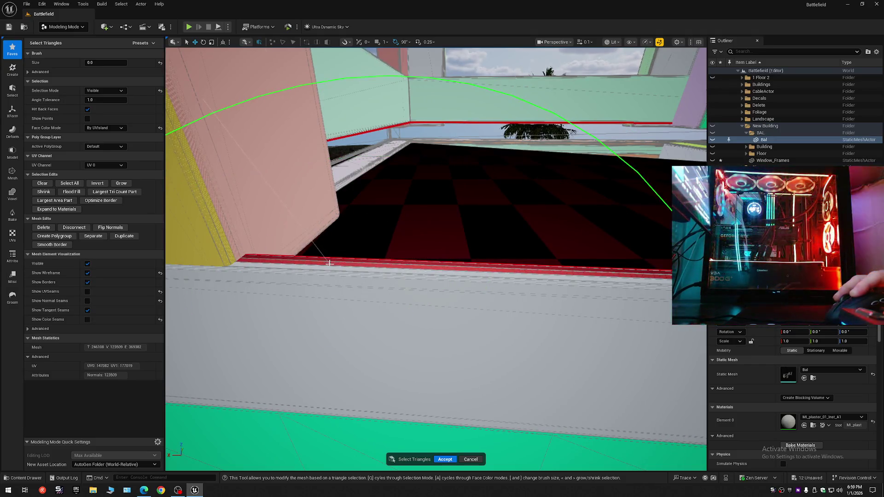
drag(497, 200, 525, 217)
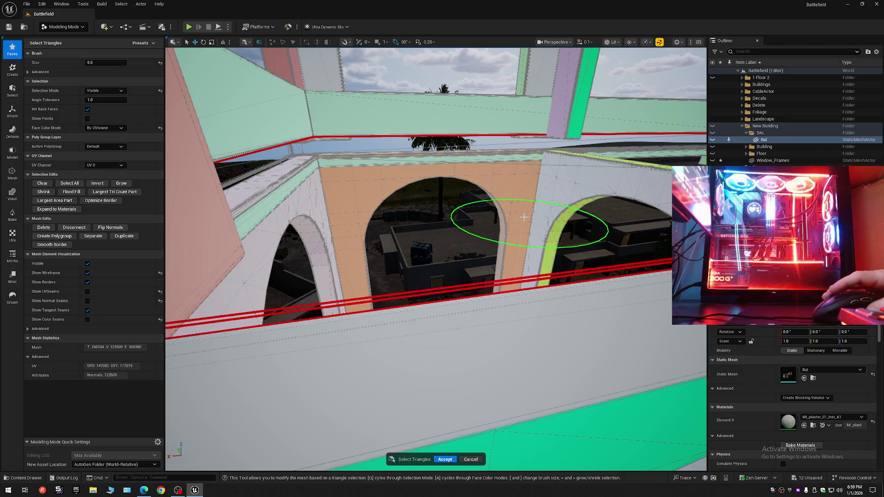
- Fill the ledge gap faces and select the new ledge strip below the teal arch
key(ctrl+z)
drag(502, 224, 502, 223)
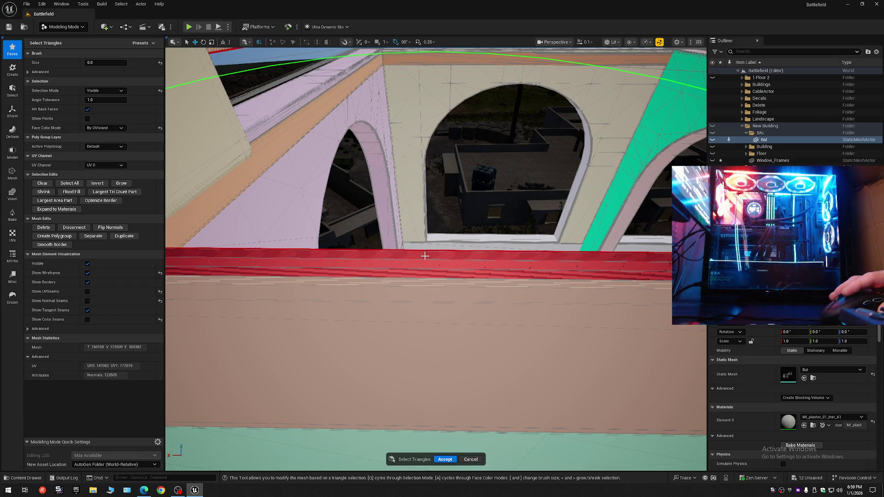
drag(425, 256, 425, 256)
scroll(425, 257, up, 1)
scroll(425, 256, down, 1)
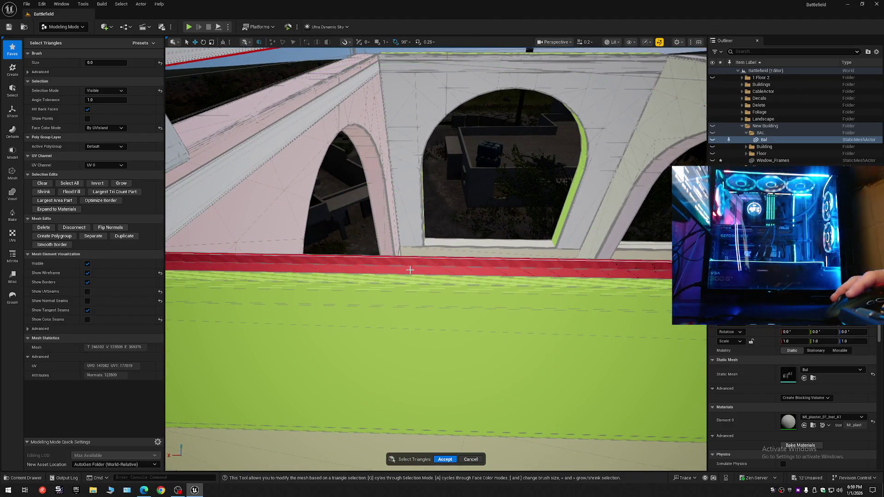
click(410, 259)
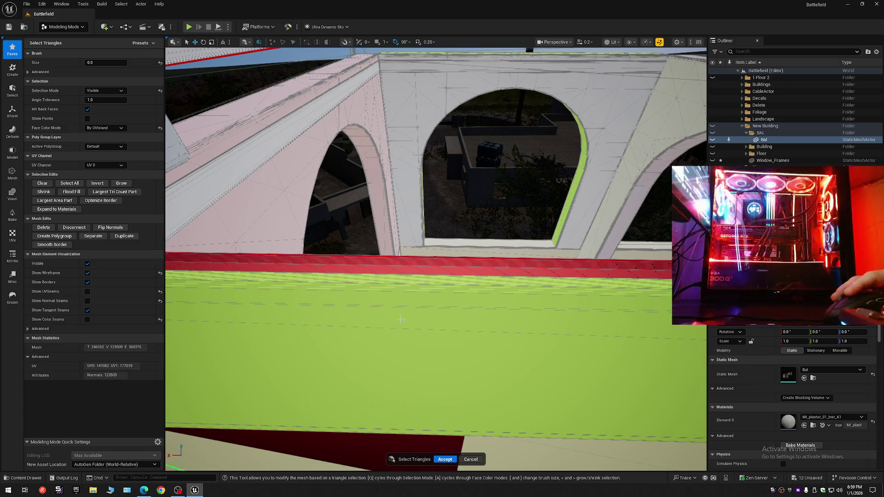
drag(386, 404, 397, 384)
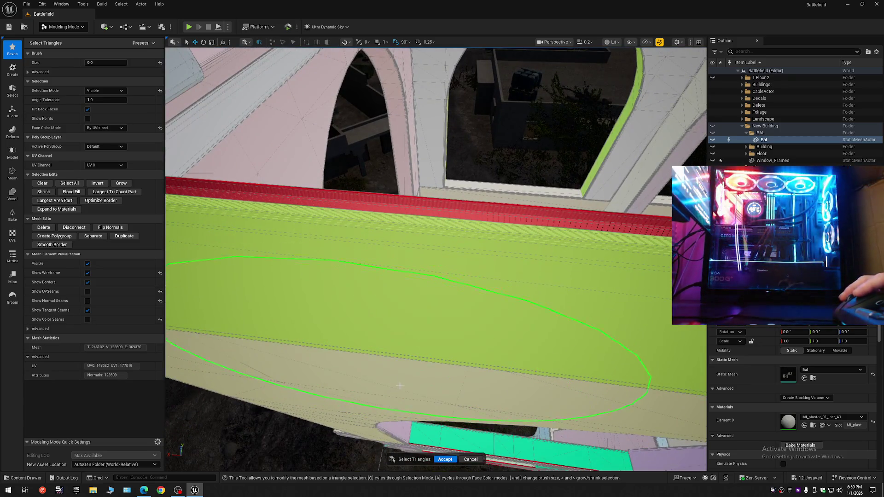
mouse_move(446, 404)
mouse_down()
mouse_move(444, 375)
mouse_move(468, 361)
mouse_move(461, 326)
mouse_up()
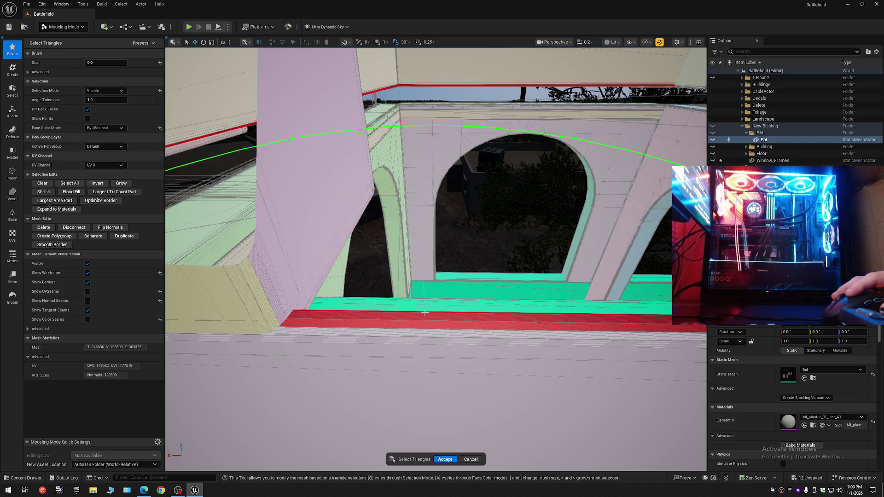
- Fly over the dark floor opening toward the arches, then back out to frame the window
drag(425, 322, 637, 319)
key(w)
scroll(436, 258, down, 1)
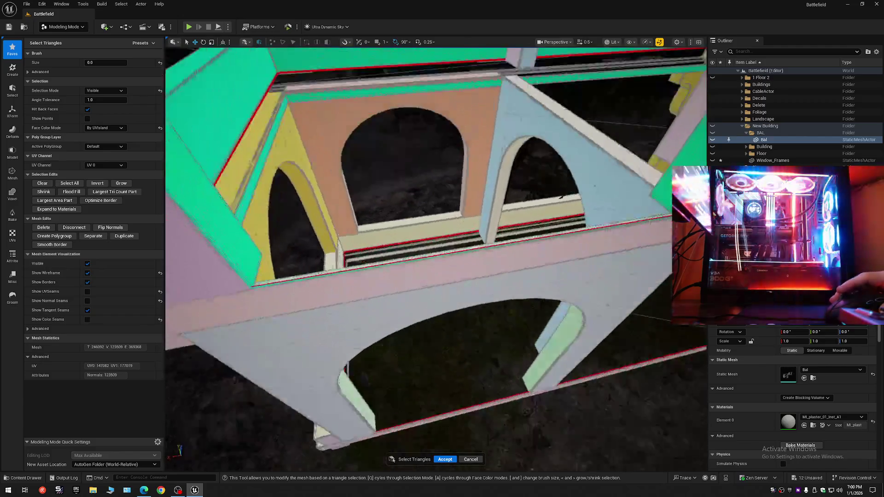
key(w)
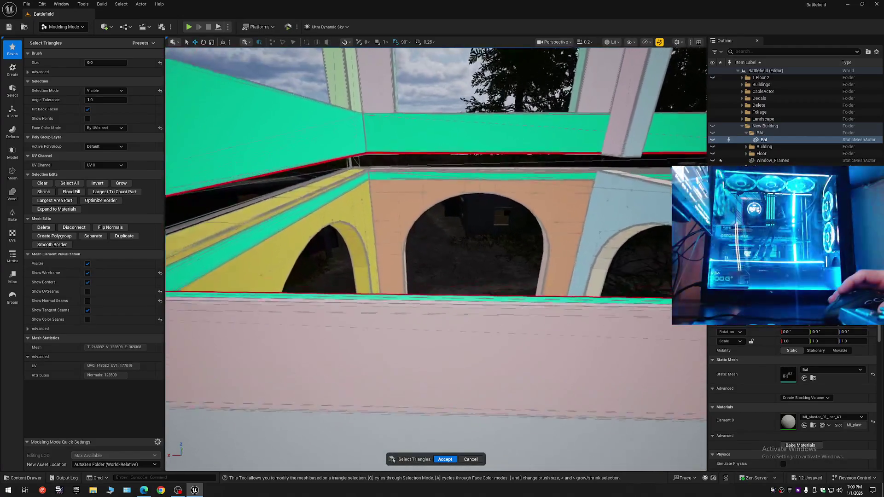
key(w)
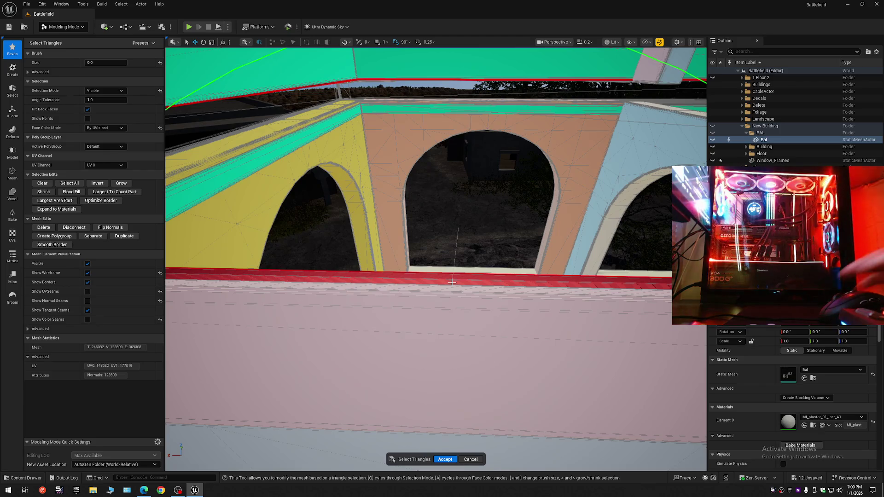
scroll(449, 284, up, 1)
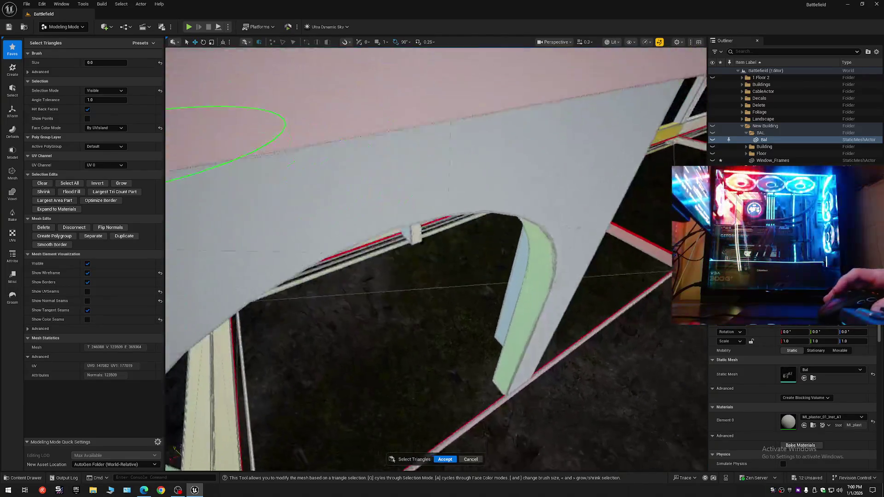
key(s)
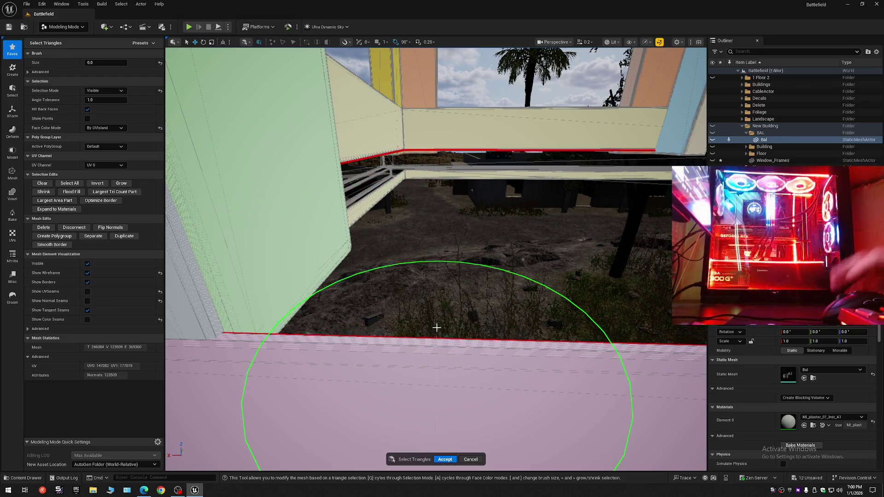
- Fly along the pink lower ledge and wall corner, ending facing the tall yellow wall
key(s)
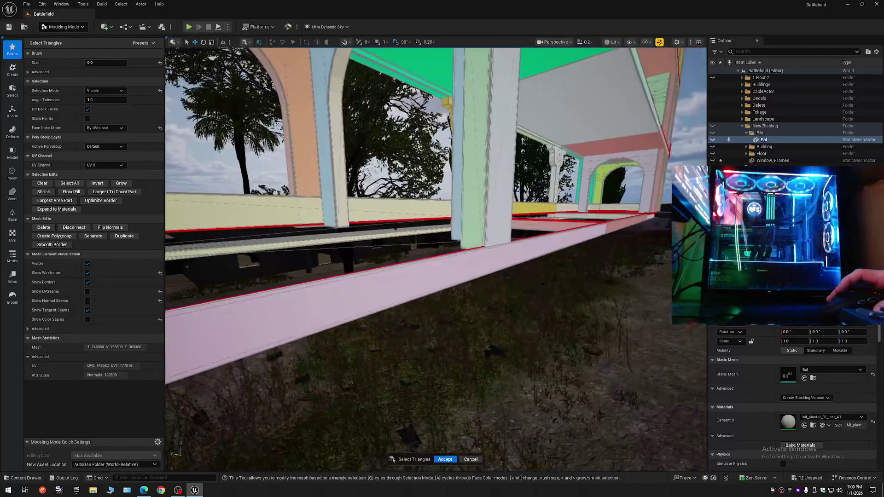
key(s)
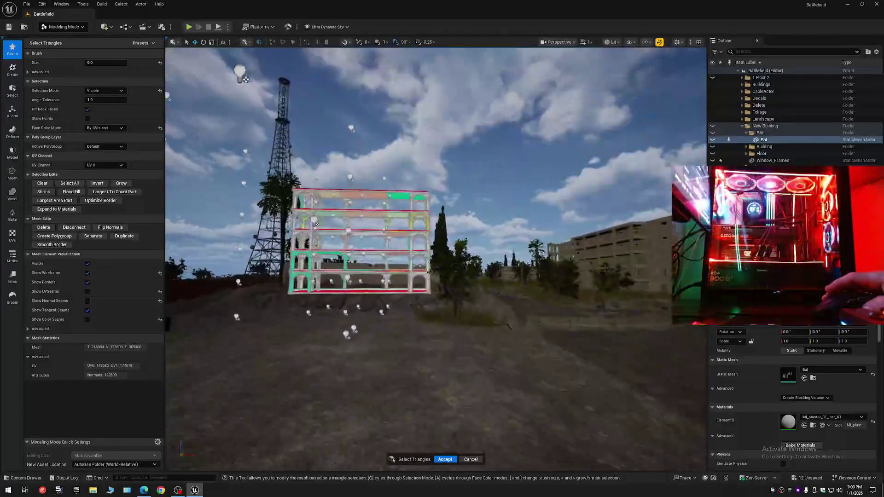
key(w)
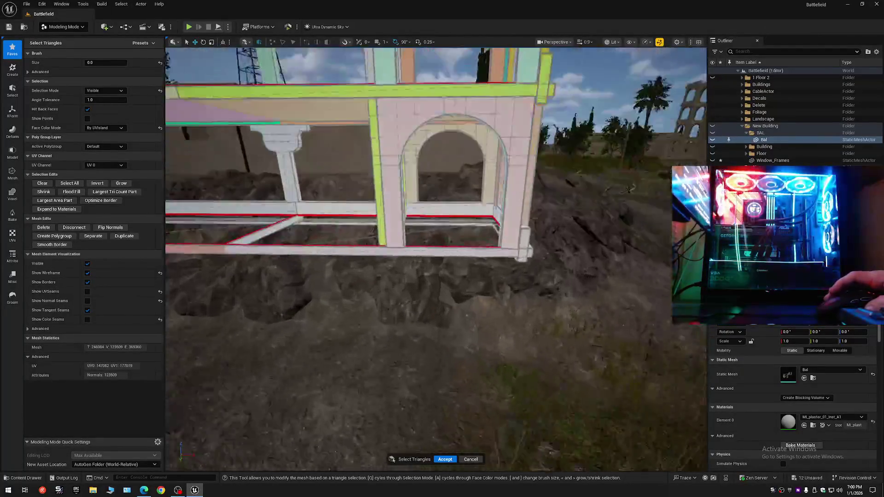
key(w)
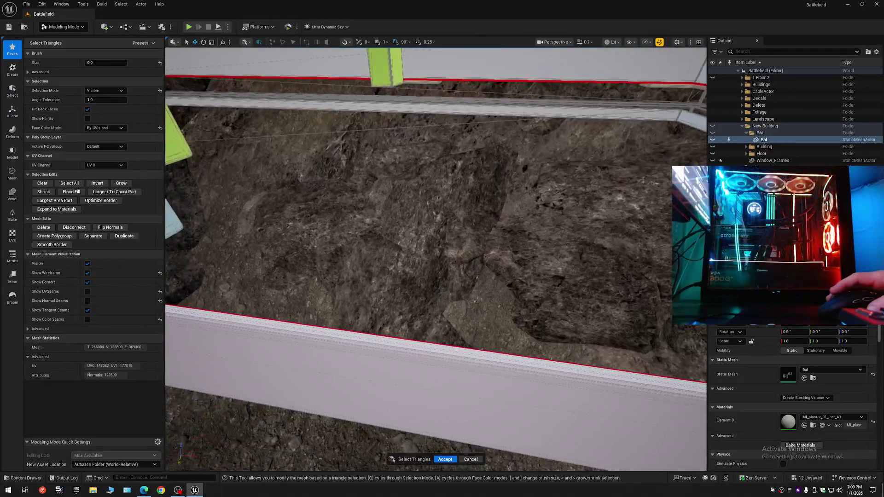
key(a)
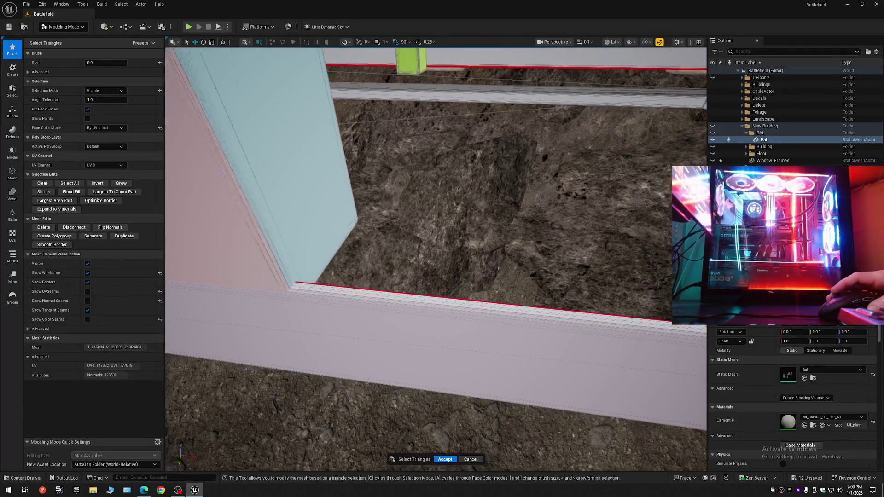
key(d)
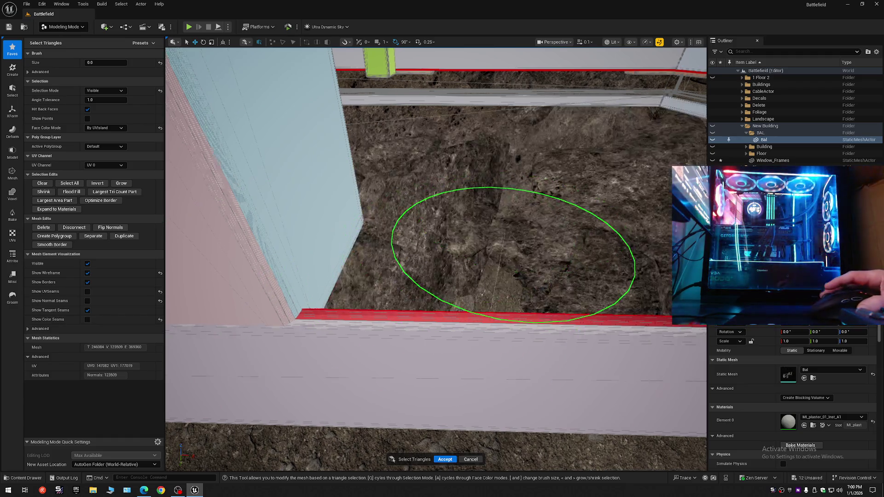
mouse_move(488, 273)
mouse_down()
mouse_move(507, 234)
mouse_move(438, 246)
mouse_move(537, 282)
mouse_move(577, 427)
mouse_move(557, 465)
mouse_move(539, 456)
mouse_move(566, 442)
mouse_move(575, 421)
mouse_move(543, 330)
mouse_move(346, 296)
mouse_move(309, 331)
mouse_up()
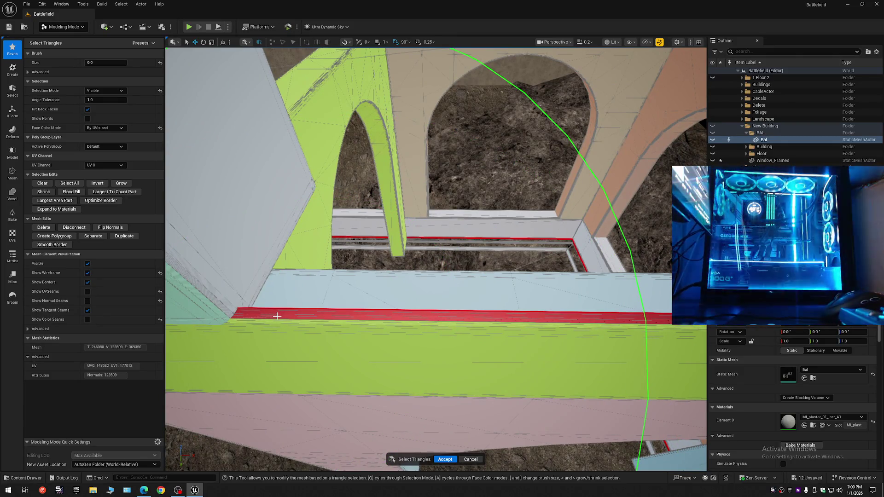
mouse_move(277, 318)
mouse_down()
mouse_move(233, 368)
mouse_move(227, 361)
mouse_move(371, 470)
mouse_move(287, 348)
mouse_up()
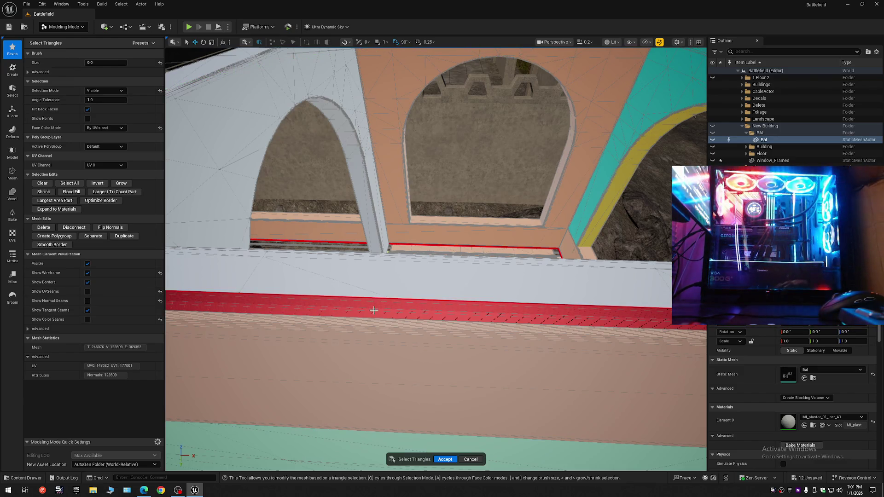
mouse_move(373, 311)
mouse_down()
mouse_move(360, 276)
mouse_move(352, 323)
mouse_move(352, 309)
mouse_up()
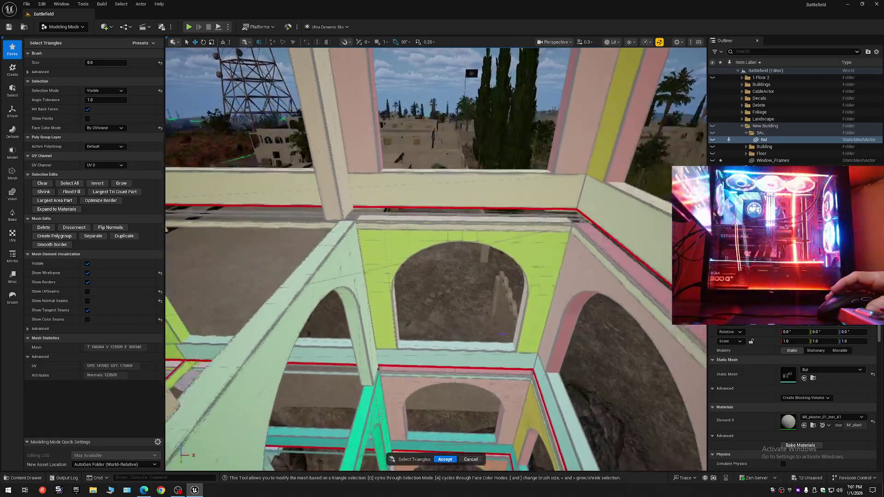
- Fly in to the arched walls and select a patch of triangles on the lower ledge
key(w)
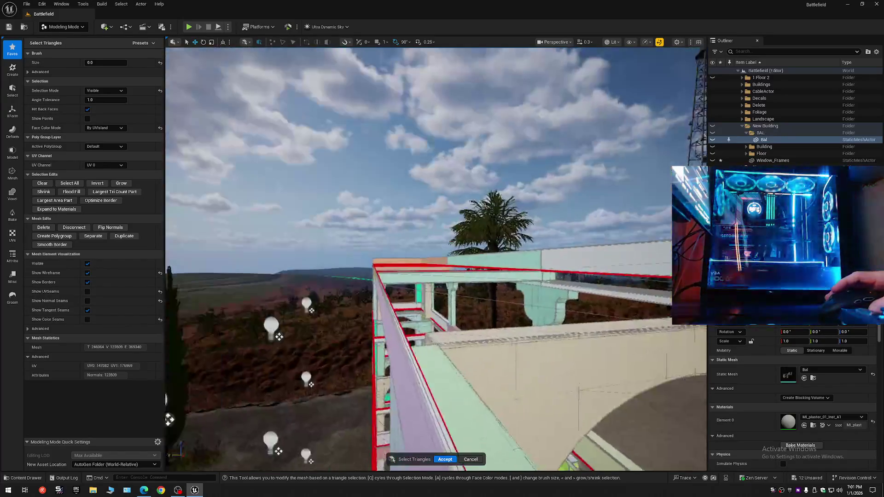
scroll(436, 259, up, 2)
key(w)
scroll(436, 260, up, 1)
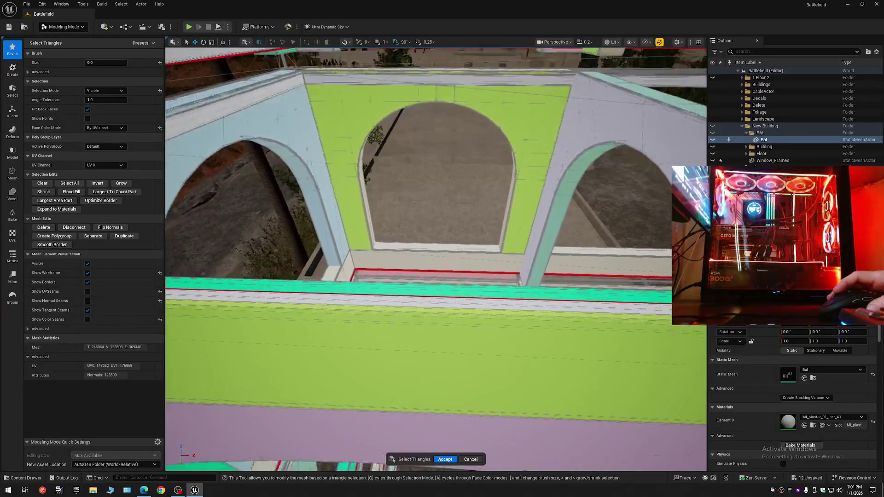
key(w)
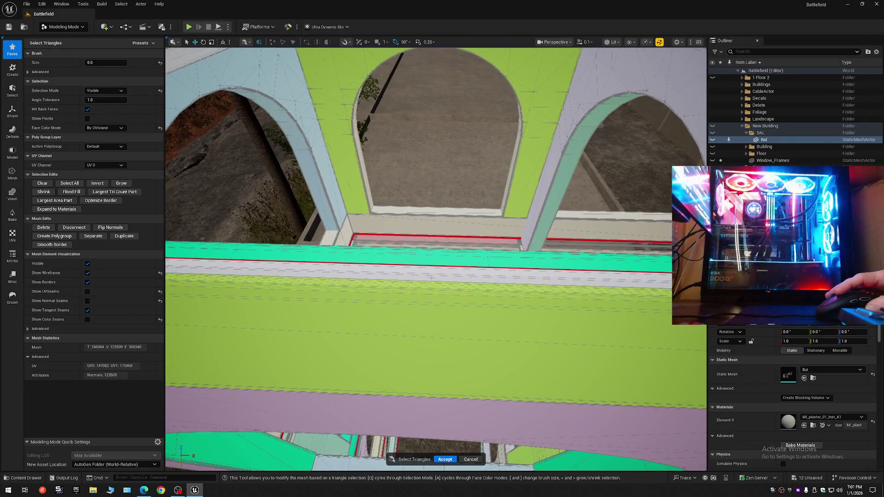
click(434, 267)
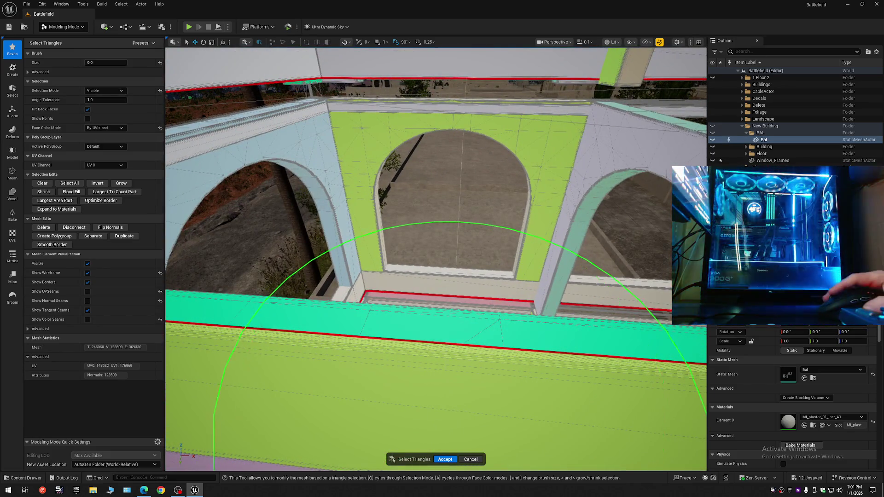
scroll(435, 258, up, 2)
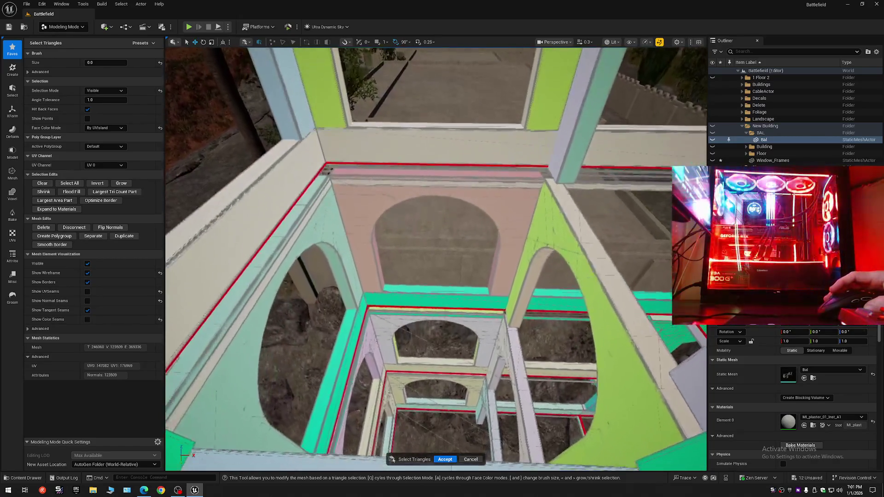
scroll(436, 257, down, 2)
scroll(436, 258, up, 3)
- Add the long seam band along the ledge and delete it, leaving Bal at 246046 triangles
click(442, 289)
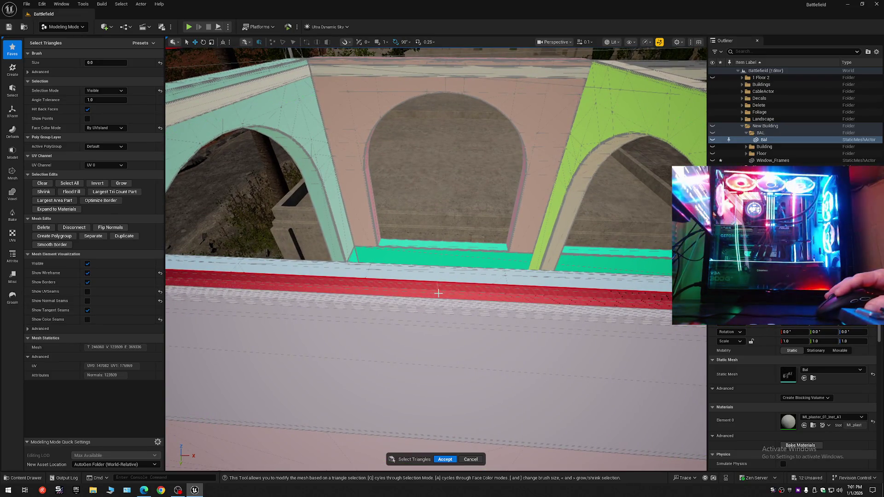
scroll(440, 297, up, 2)
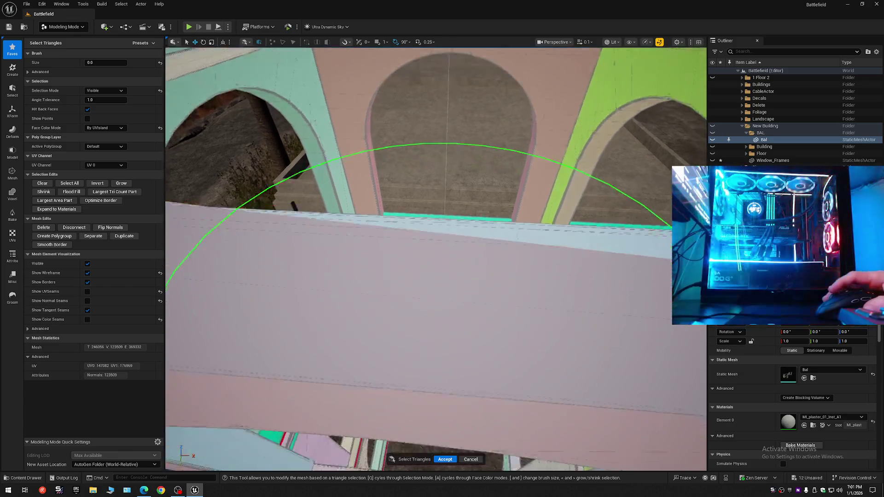
scroll(436, 258, down, 1)
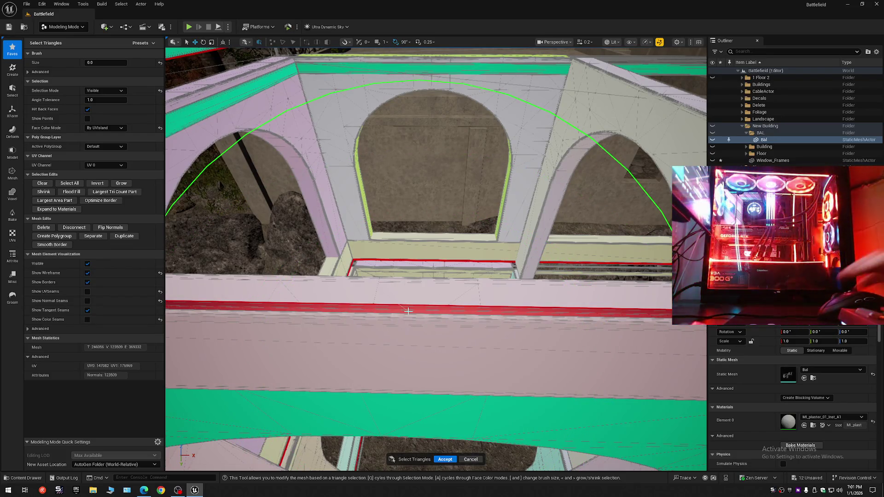
scroll(408, 313, up, 2)
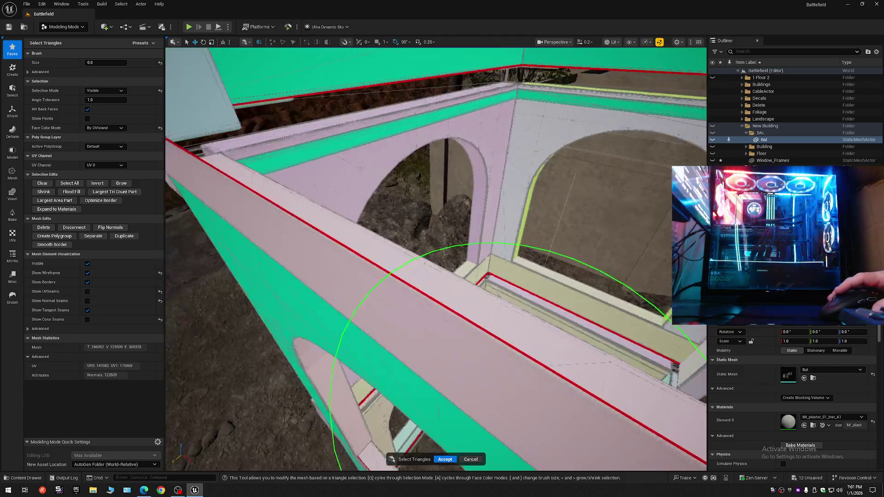
scroll(436, 258, down, 2)
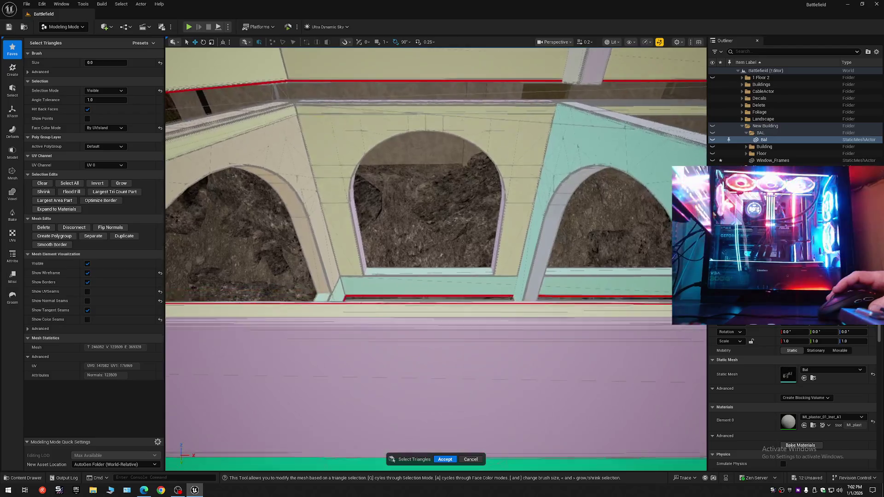
drag(436, 258, 436, 248)
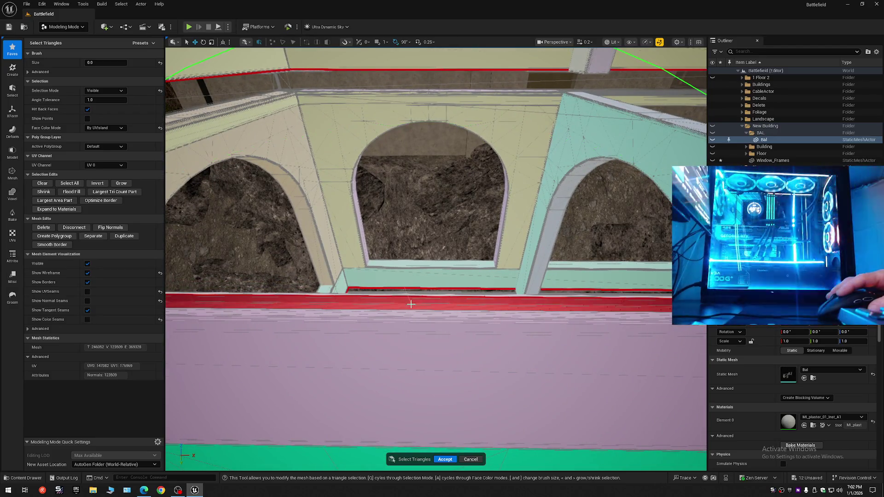
drag(411, 305, 400, 294)
mouse_move(436, 258)
mouse_down()
mouse_move(436, 225)
mouse_move(436, 262)
mouse_up()
scroll(436, 258, up, 1)
scroll(436, 230, down, 2)
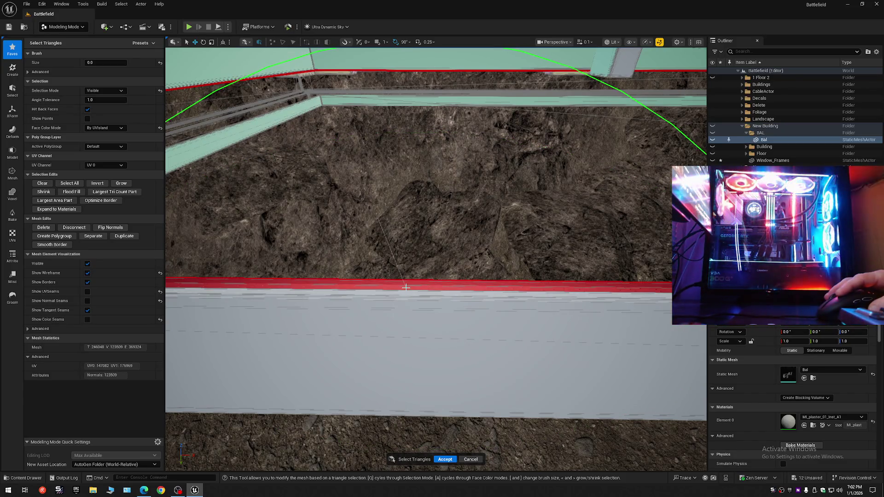
key(Delete)
mouse_move(404, 287)
mouse_down()
mouse_move(598, 350)
mouse_move(576, 322)
mouse_move(538, 306)
mouse_move(497, 304)
mouse_move(594, 302)
mouse_move(446, 443)
mouse_up()
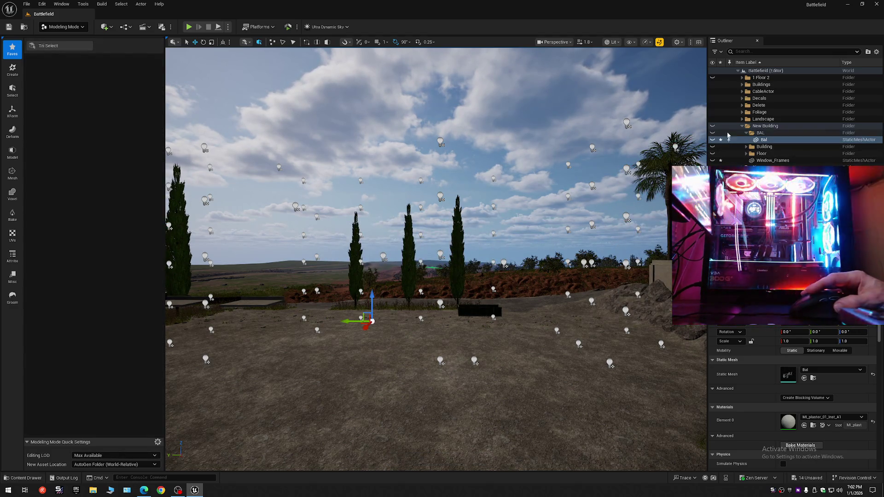
- Unhide the New Building folder, fly over the stone arches and select the Bal mesh
click(713, 126)
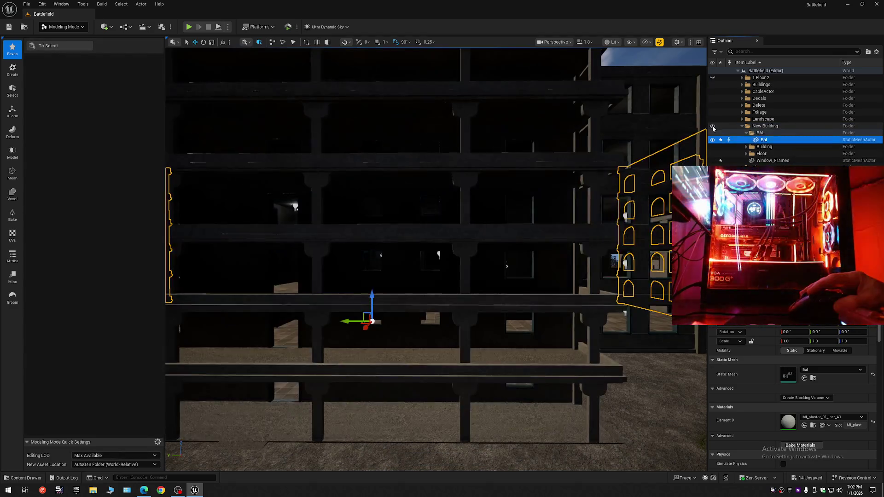
click(877, 52)
key(Escape)
drag(584, 196, 583, 195)
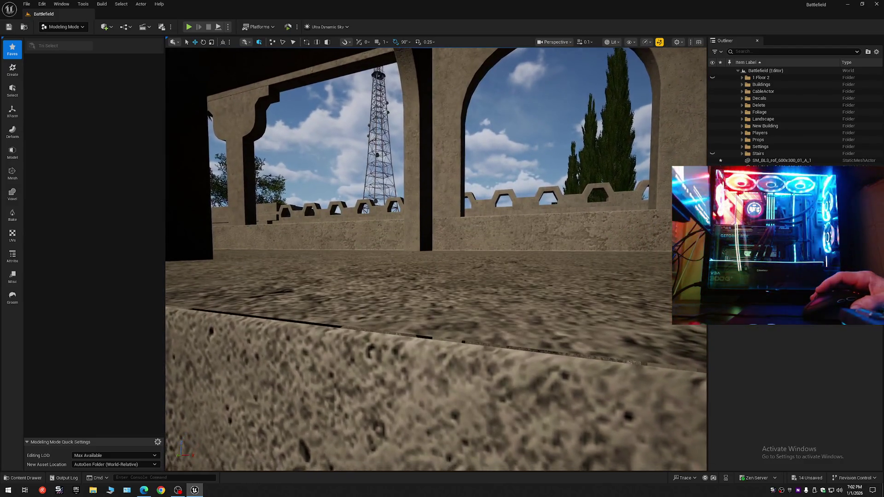
drag(584, 196, 584, 195)
scroll(584, 195, up, 2)
scroll(583, 195, down, 3)
scroll(584, 196, down, 1)
scroll(583, 196, up, 3)
drag(422, 302, 421, 301)
click(422, 301)
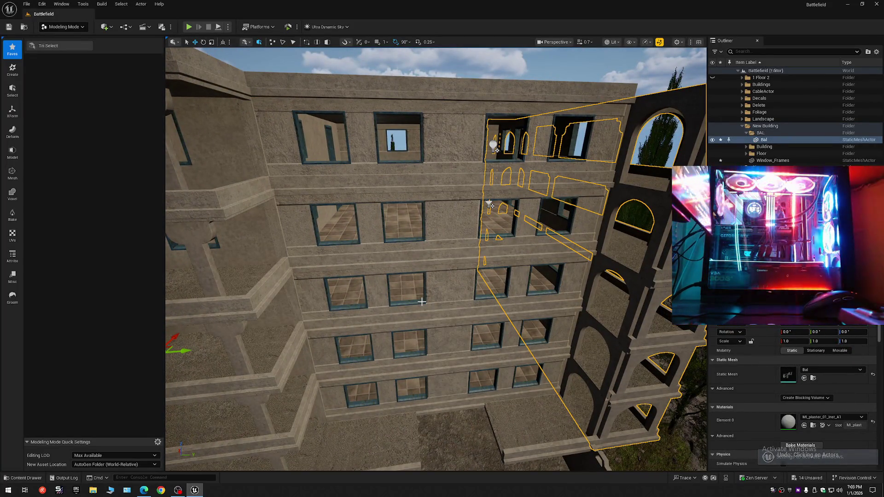
- Undo the visibility changes to restore the Bal walls, then select the Floor_Outside mesh
key(ctrl+z)
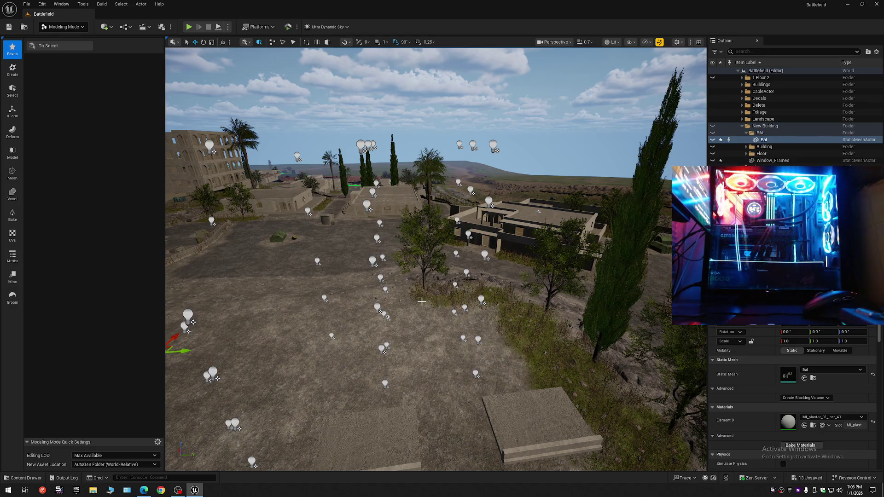
key(ctrl+z)
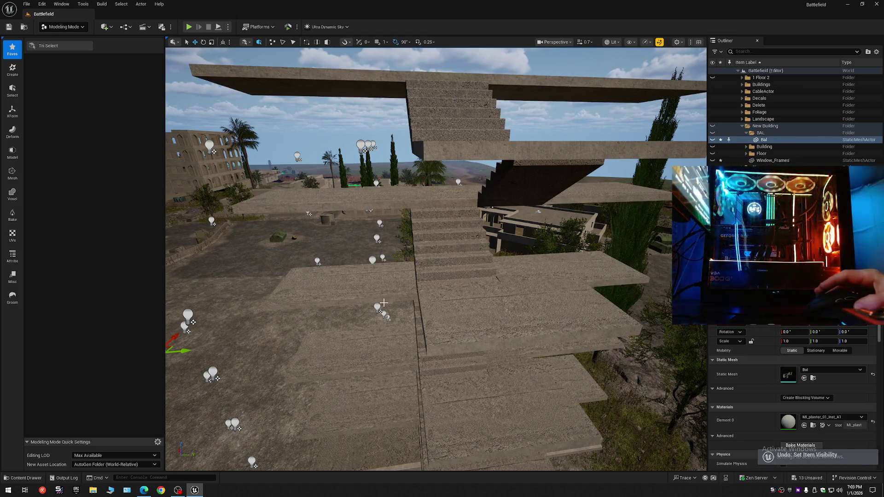
key(ctrl+z)
mouse_move(385, 362)
mouse_down()
mouse_move(377, 329)
mouse_move(378, 352)
mouse_move(385, 343)
mouse_up()
scroll(385, 343, up, 1)
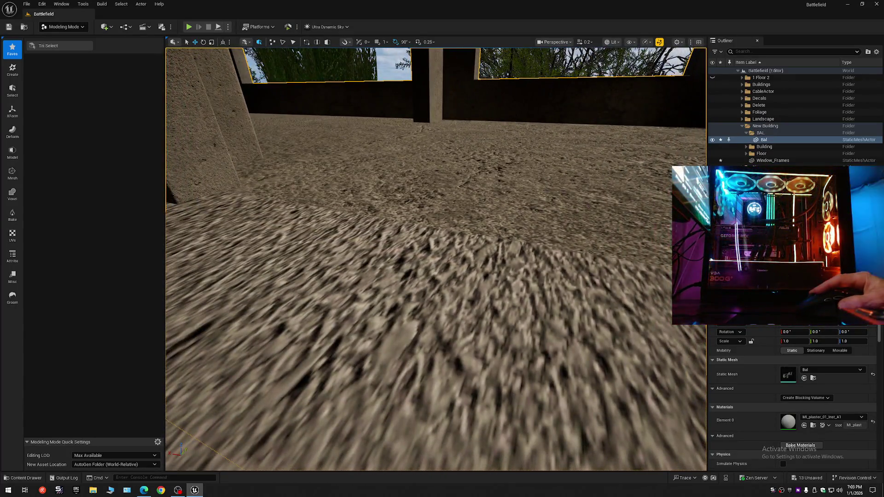
click(698, 158)
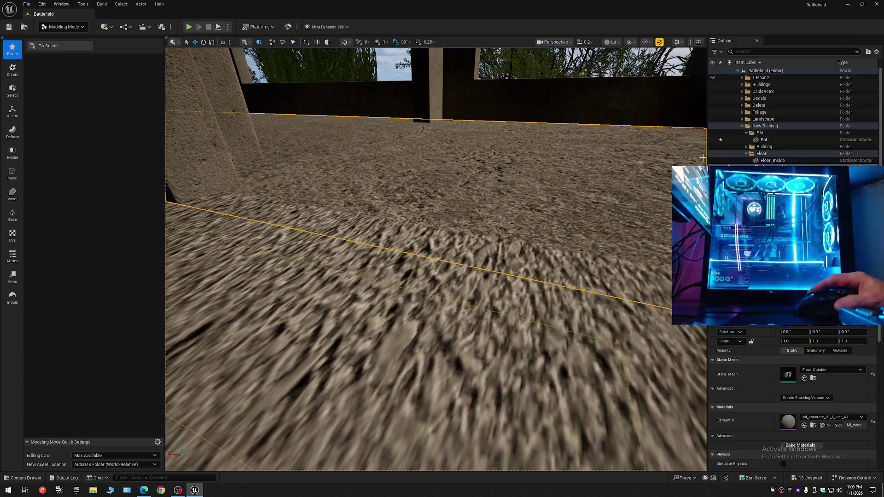
- Select floor piece SM_BL5_flor_360x180_01_A_18 and hide it via its Outliner eye icon
click(466, 350)
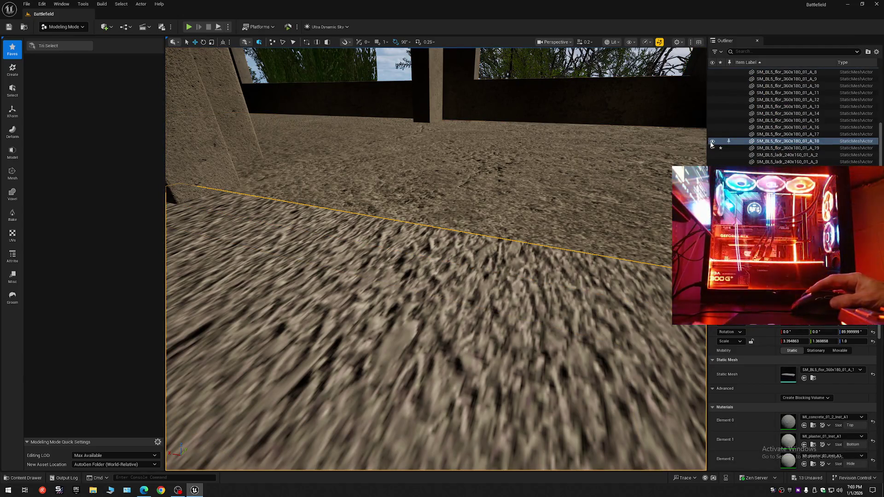
click(711, 141)
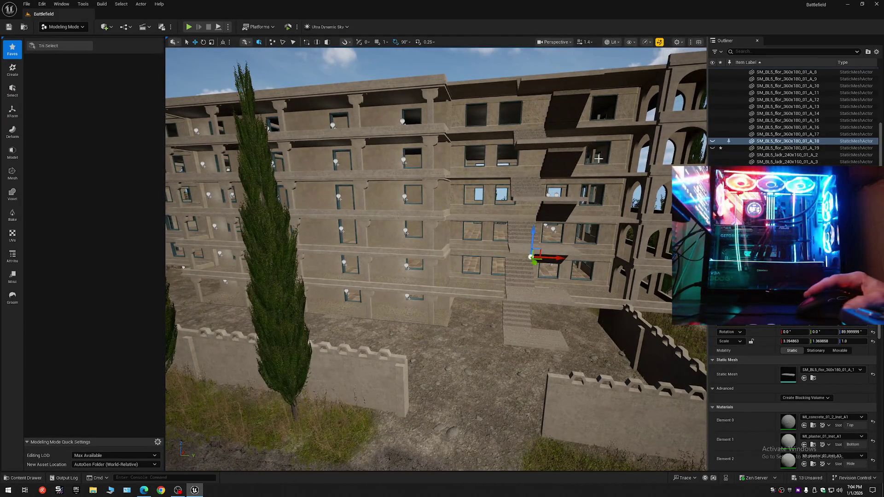
- Collapse the Outliner to top-level folders and check behind the Stairs by toggling their visibility
click(876, 52)
click(822, 87)
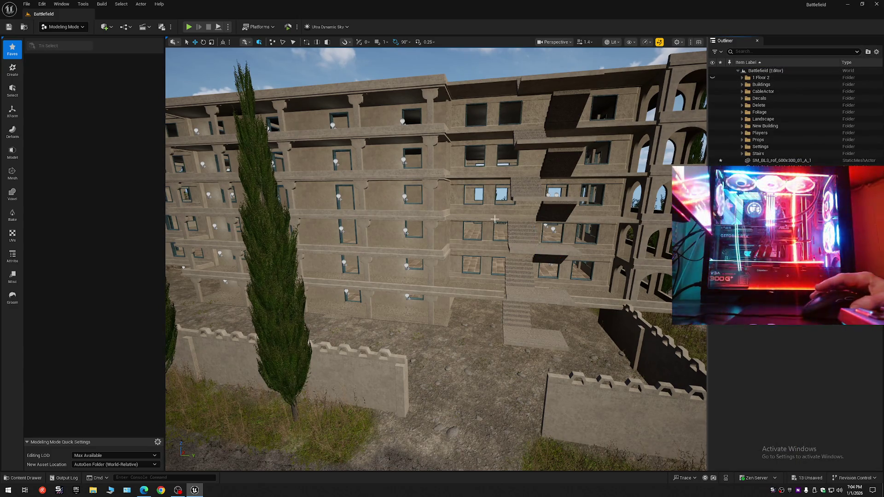
mouse_move(482, 294)
mouse_down()
mouse_move(460, 303)
mouse_move(405, 240)
mouse_move(368, 217)
mouse_move(350, 216)
mouse_move(310, 251)
mouse_move(461, 277)
mouse_move(483, 294)
mouse_up()
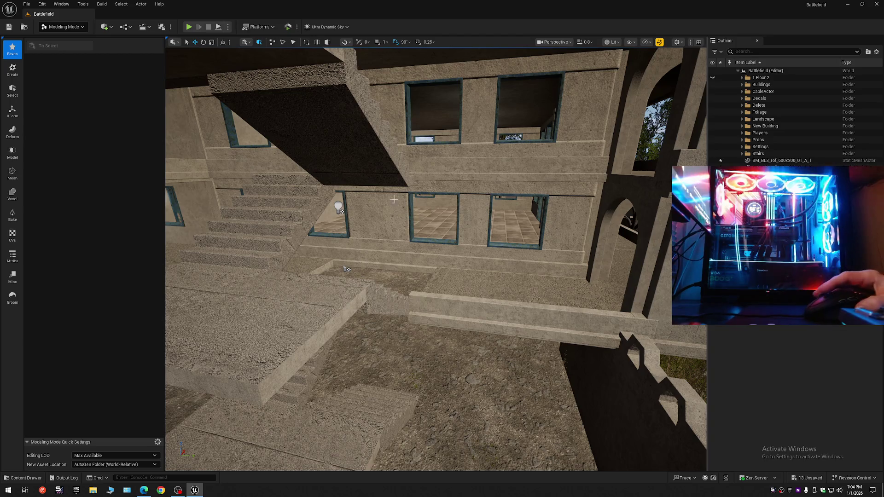
click(742, 154)
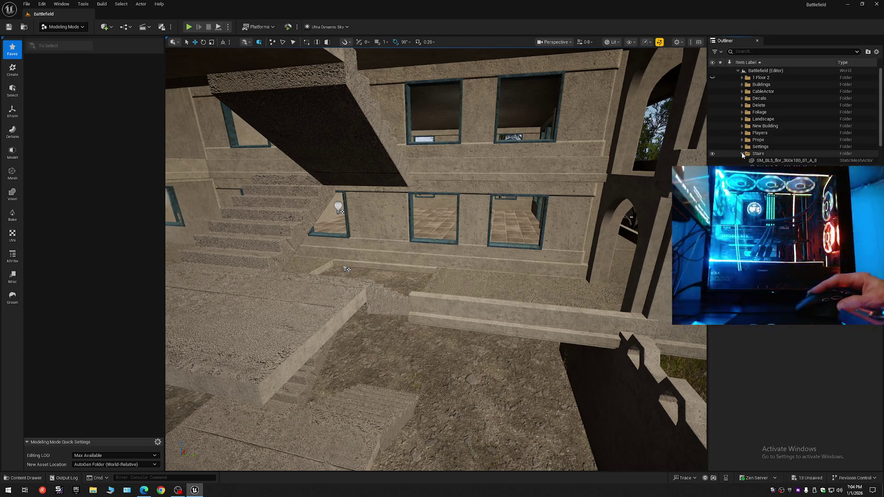
click(713, 154)
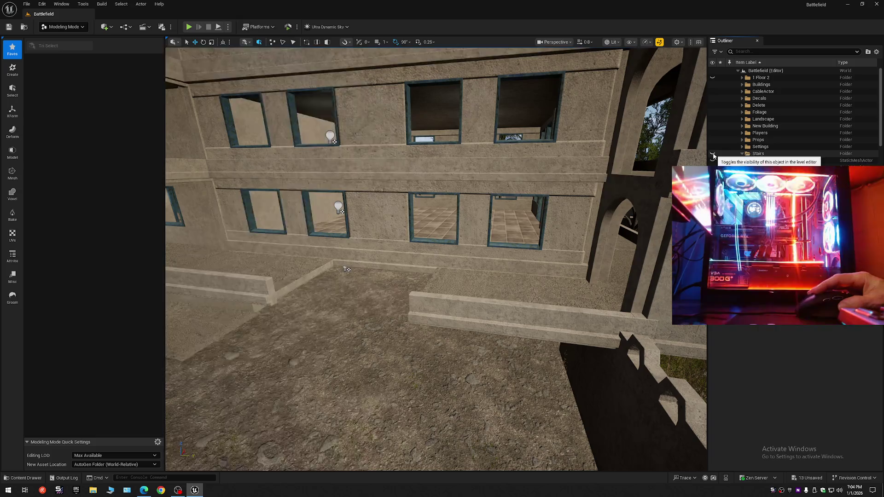
click(713, 154)
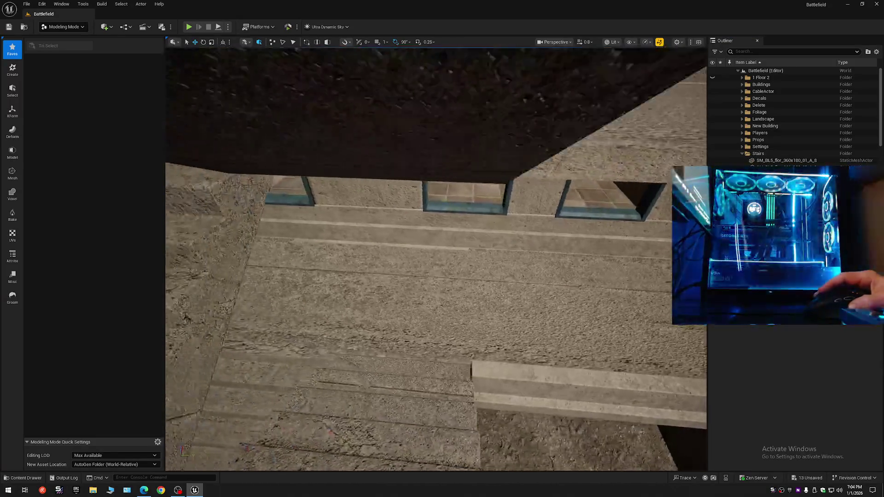
- Scale floor A_19 down to X 1.014936 and slide it along X into the gap
click(364, 299)
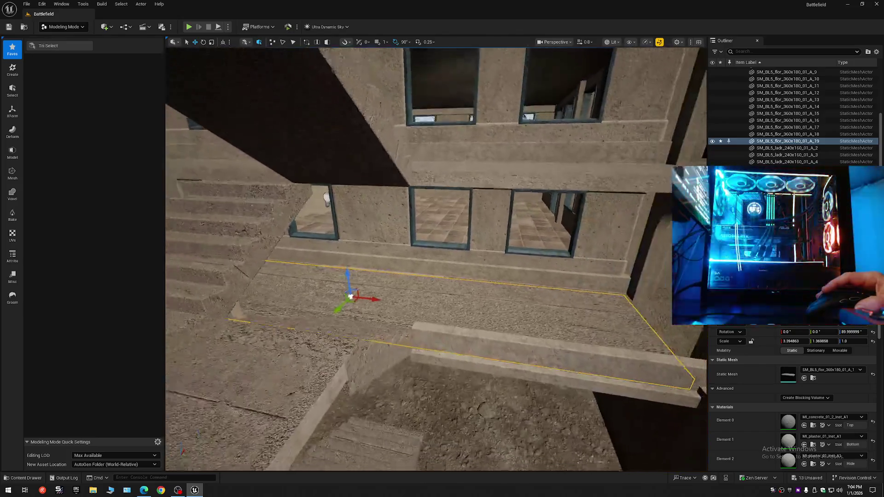
key(e)
key(r)
drag(375, 297, 302, 299)
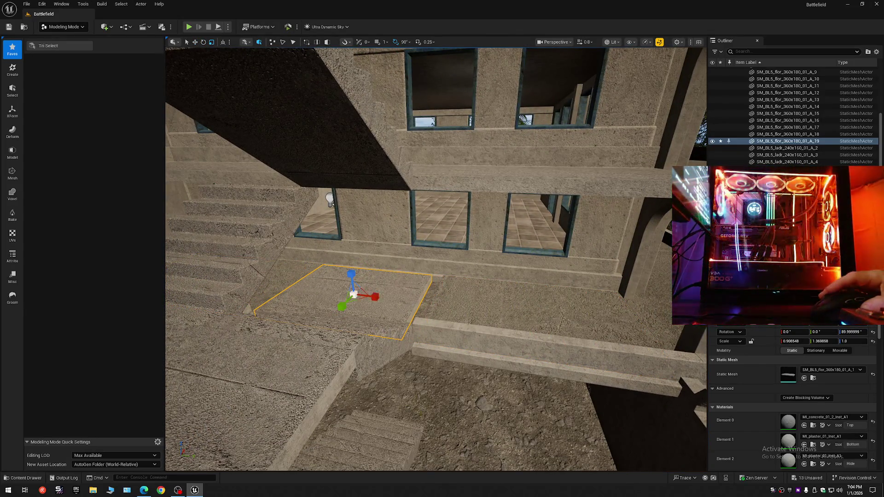
key(w)
key(d)
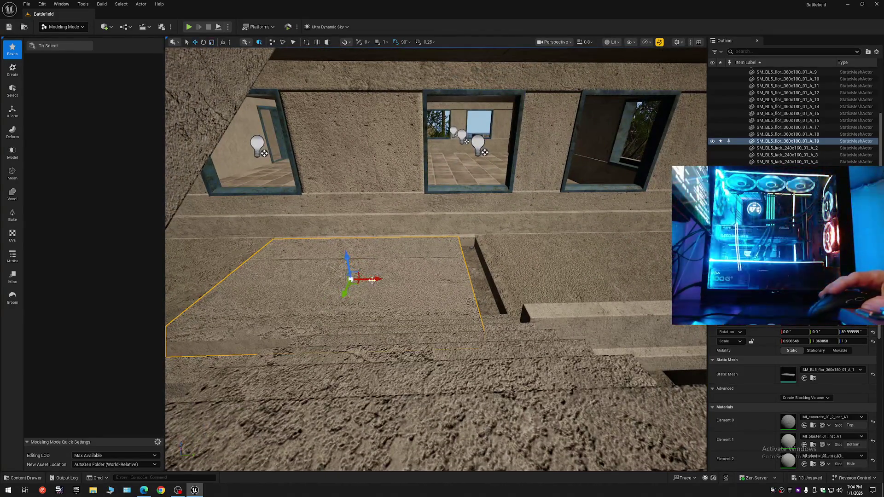
key(w)
drag(372, 279, 386, 282)
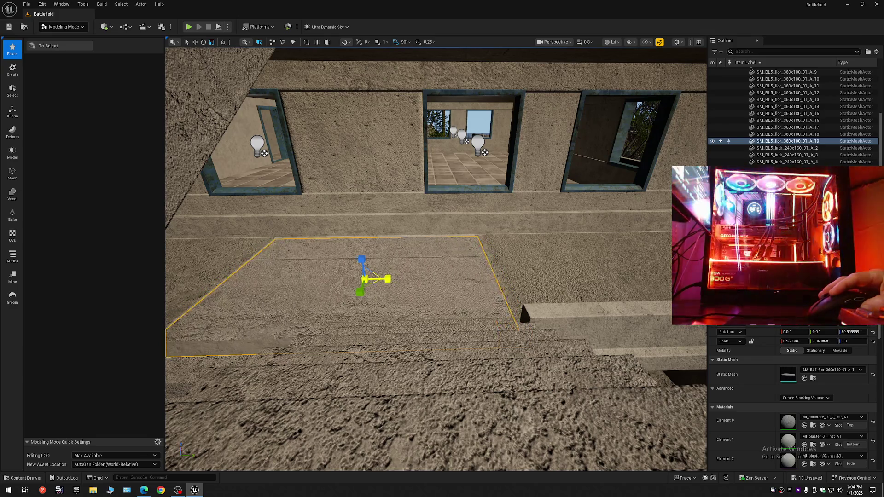
- Fly along the floor to check the seam and select the ledge mesh
key(w)
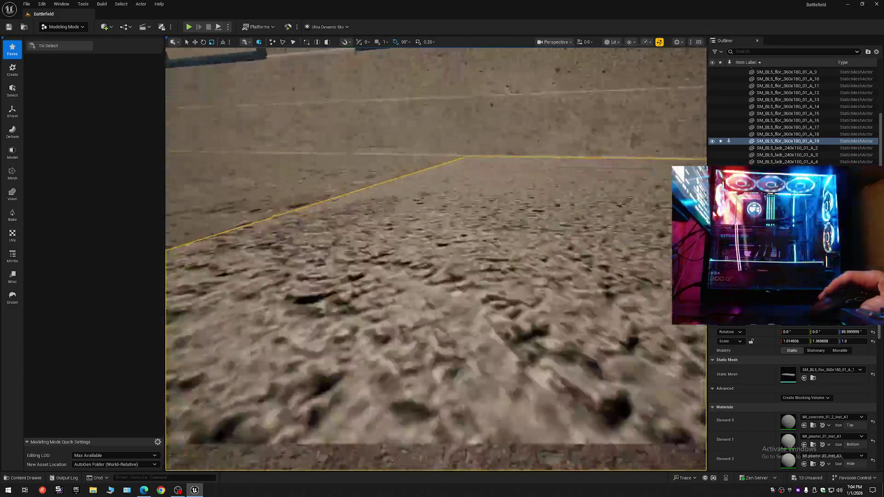
key(w)
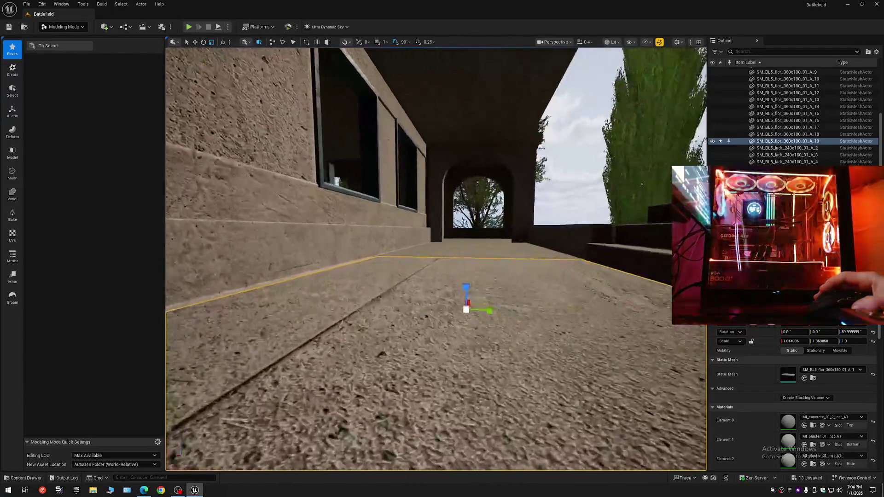
key(s)
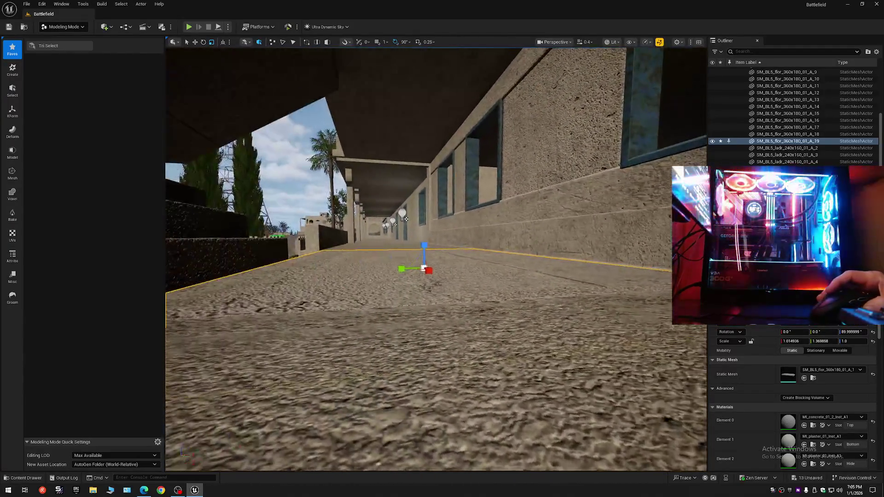
key(s)
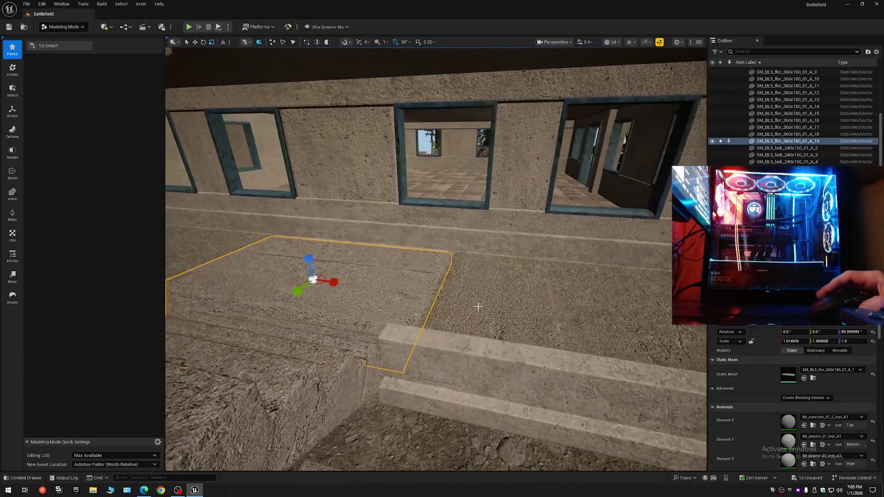
click(478, 306)
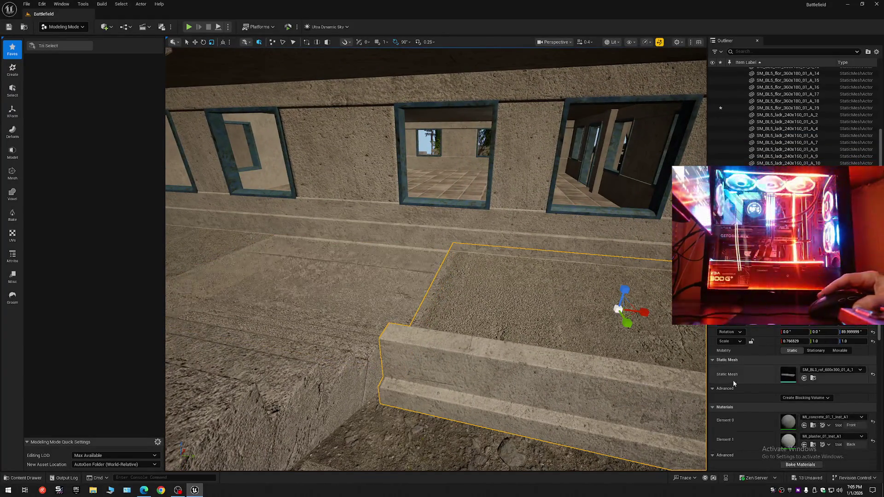
- Reselect floor piece SM_BL5_flor_360x180_01_A_19 and orbit beneath it to inspect its underside
click(813, 426)
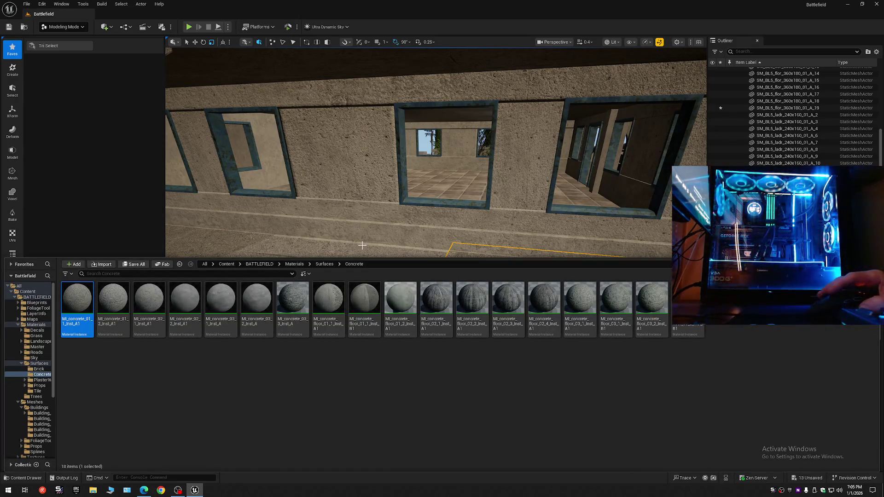
click(392, 299)
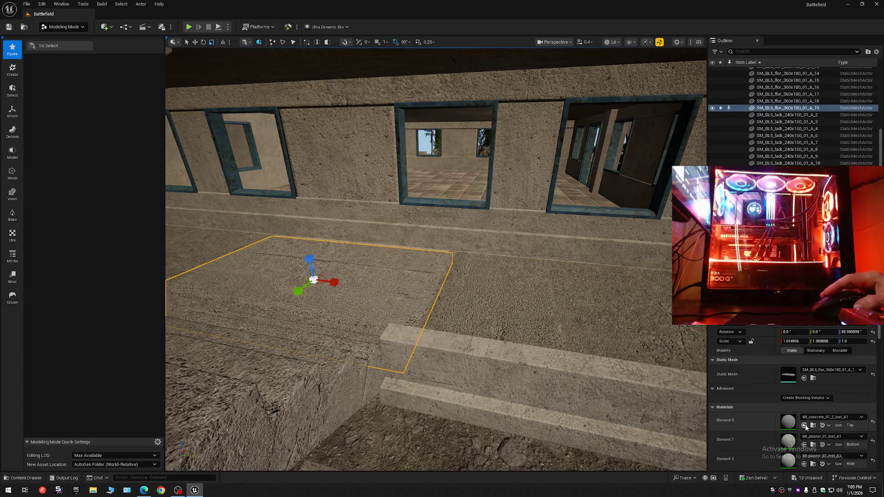
mouse_move(436, 257)
mouse_down()
mouse_move(430, 193)
mouse_move(378, 199)
mouse_up()
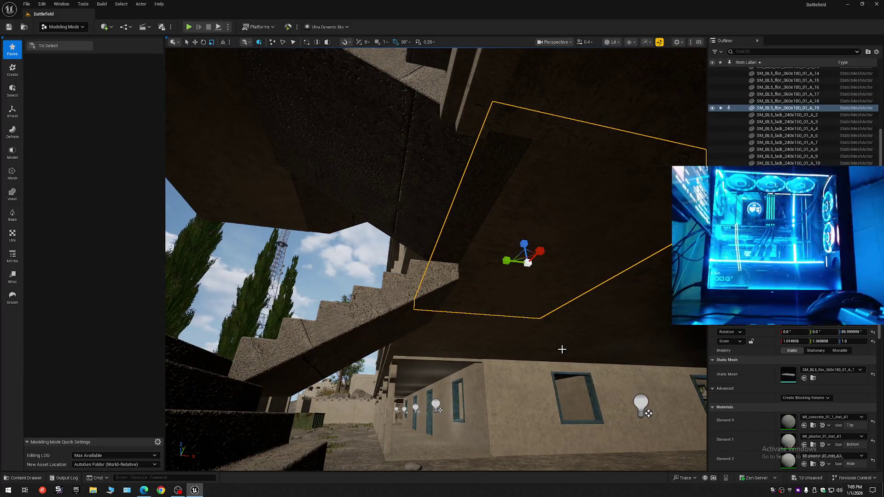
mouse_move(561, 350)
mouse_down()
mouse_move(541, 327)
mouse_move(572, 366)
mouse_move(548, 341)
mouse_move(507, 335)
mouse_move(511, 364)
mouse_move(537, 375)
mouse_move(516, 327)
mouse_up()
key(Escape)
scroll(436, 258, down, 2)
scroll(436, 258, down, 1)
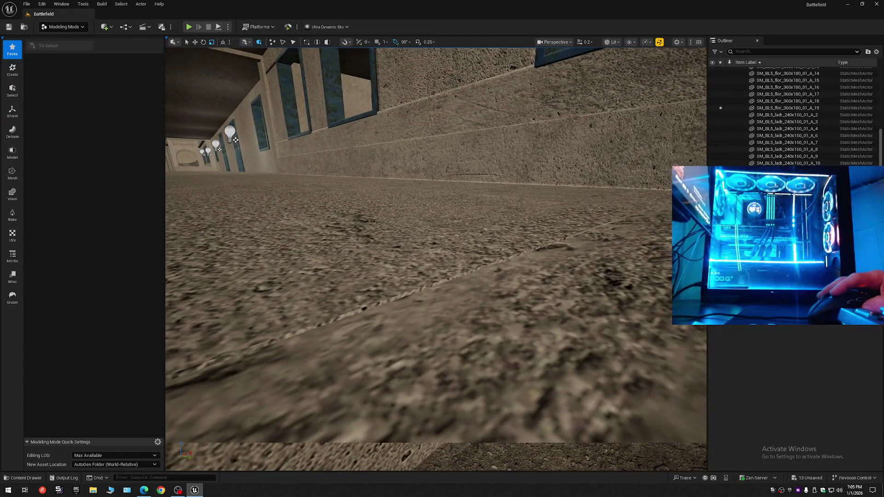
- Fly along the walkway to the stairs, reselect floor A_19, and raise its Scale Y to about 1.49
click(448, 271)
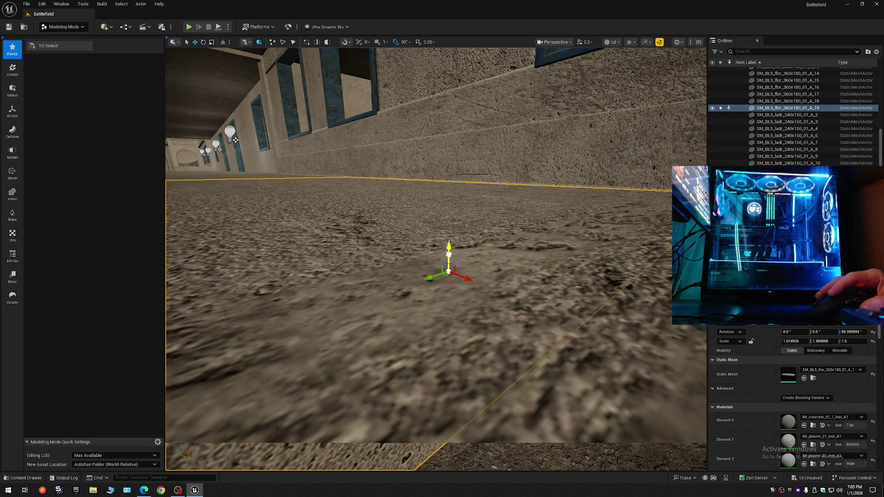
mouse_move(449, 260)
mouse_down()
mouse_move(405, 221)
mouse_move(414, 255)
mouse_up()
scroll(410, 240, down, 2)
mouse_move(484, 276)
mouse_down()
mouse_move(451, 258)
mouse_move(453, 217)
mouse_move(488, 221)
mouse_move(401, 219)
mouse_up()
key(Escape)
scroll(451, 258, up, 2)
drag(345, 281, 340, 271)
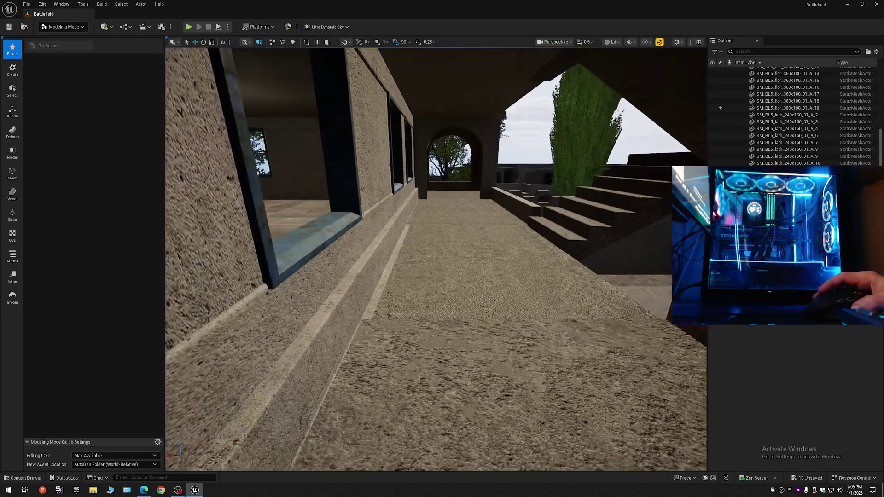
click(460, 259)
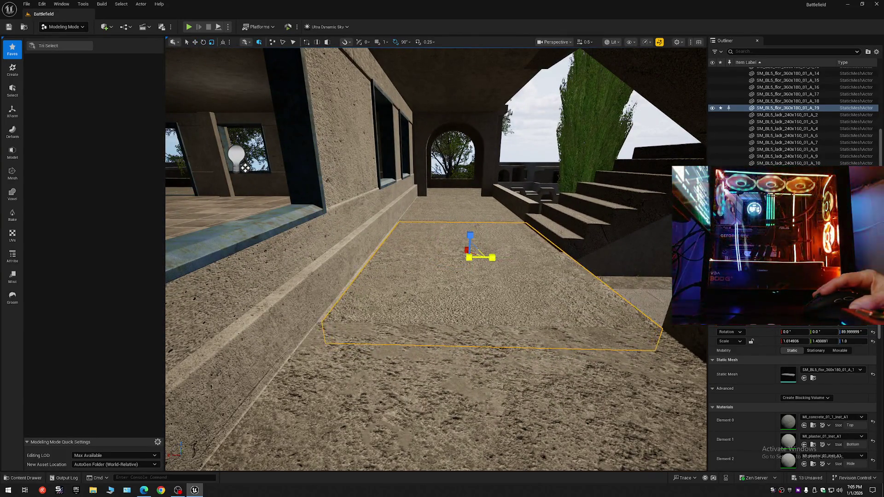
drag(491, 258, 473, 322)
- Slide the floor piece along X against the ledge, then deselect it and fly along the seam to check
click(423, 249)
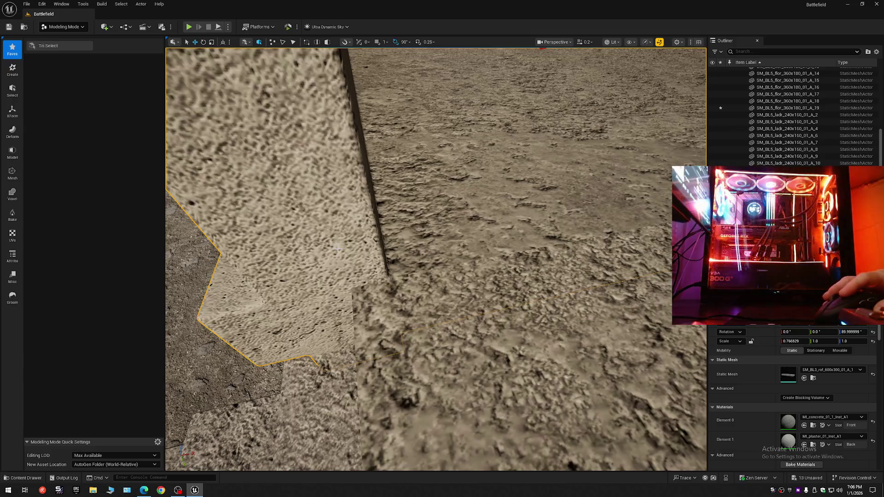
click(377, 302)
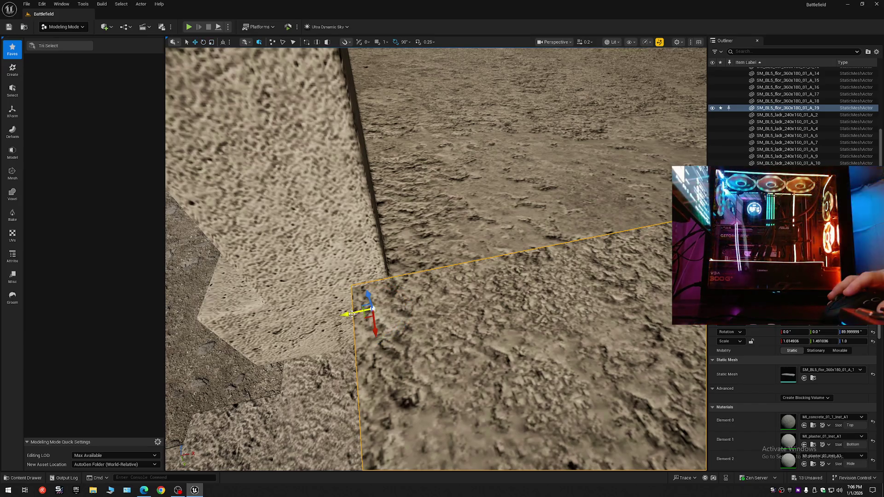
drag(351, 314, 378, 313)
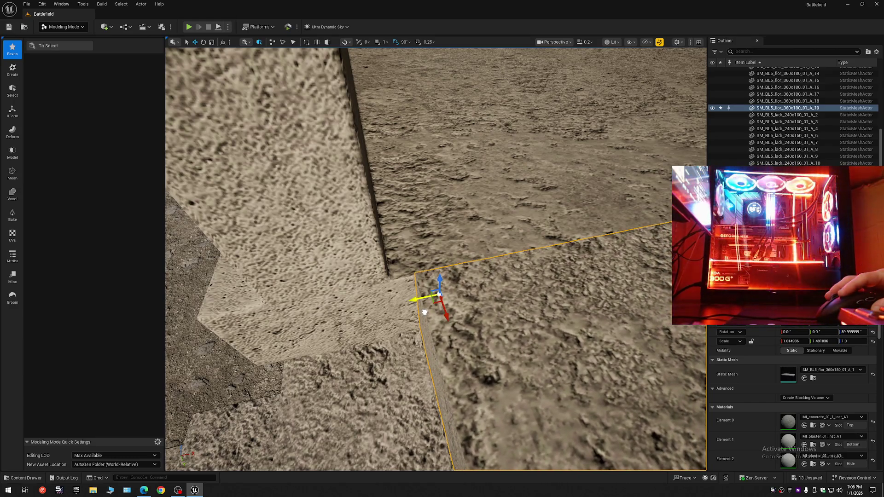
scroll(423, 312, down, 10)
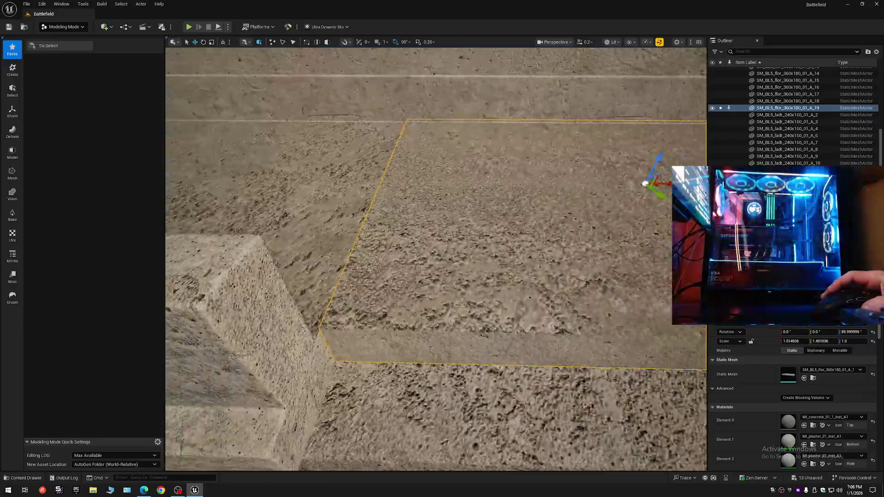
scroll(203, 82, up, 8)
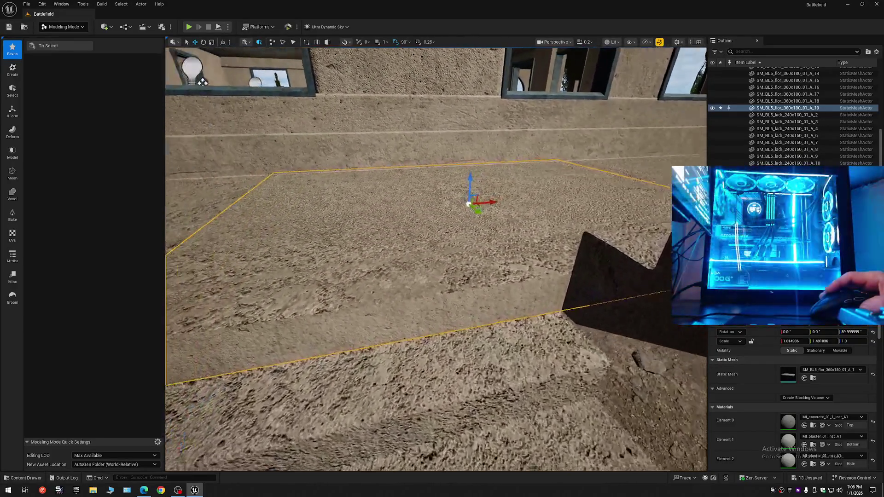
mouse_move(435, 258)
mouse_down()
mouse_move(350, 251)
mouse_move(412, 318)
mouse_up()
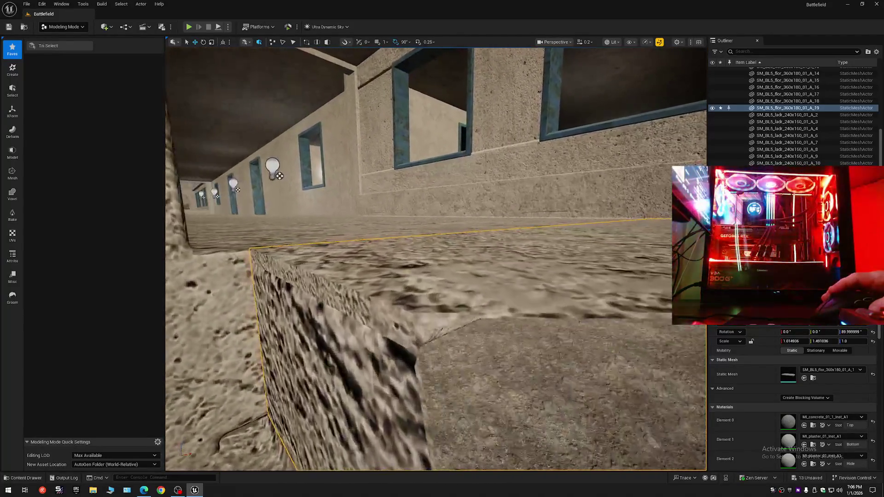
key(Escape)
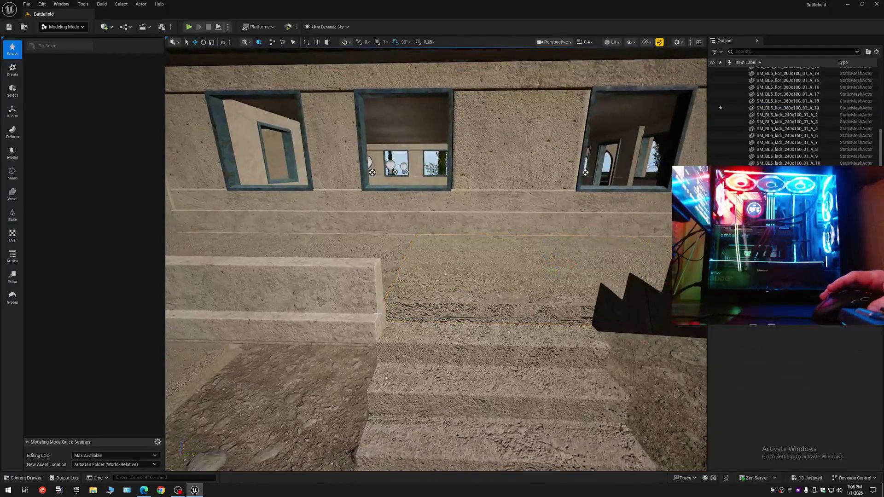
key(w)
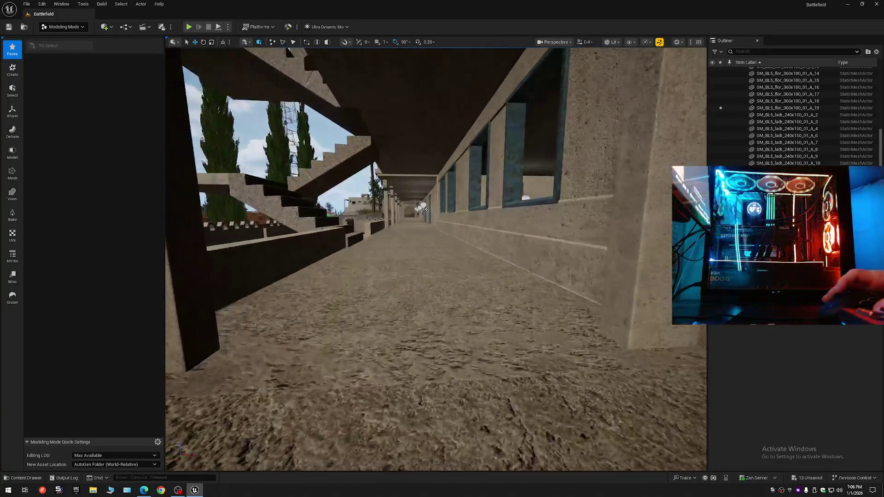
scroll(436, 258, down, 1)
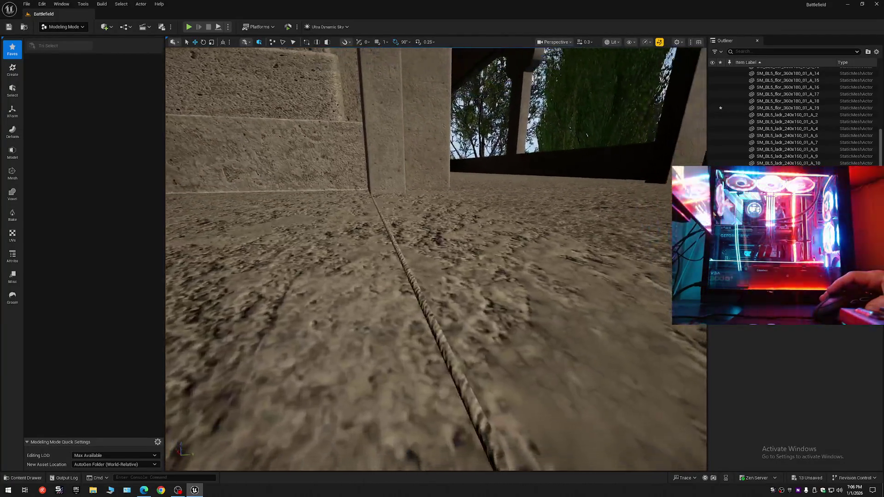
mouse_move(397, 314)
mouse_down()
mouse_move(424, 314)
mouse_move(397, 314)
mouse_up()
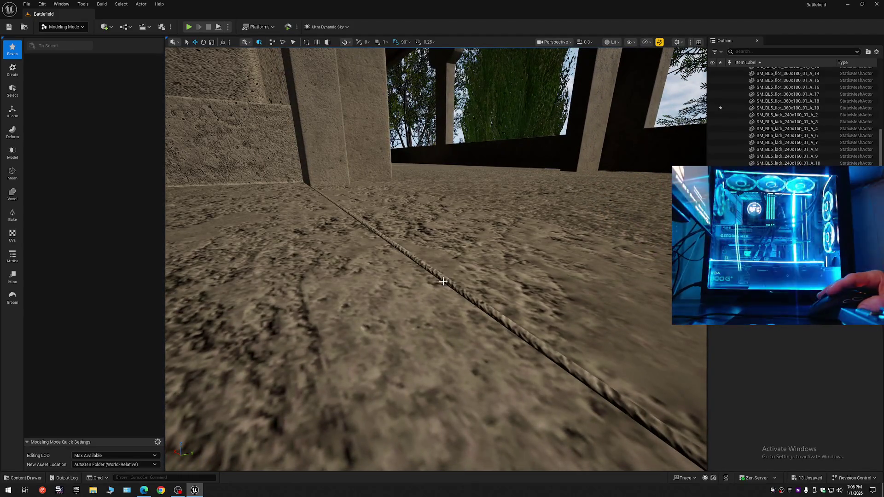
- Start Tri Select on the Bal balcony mesh and fly low along its floor edge
click(444, 281)
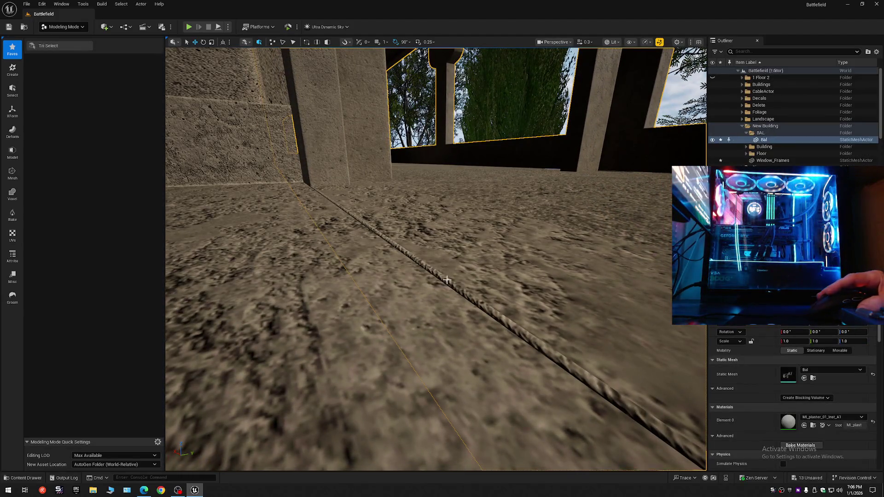
click(73, 46)
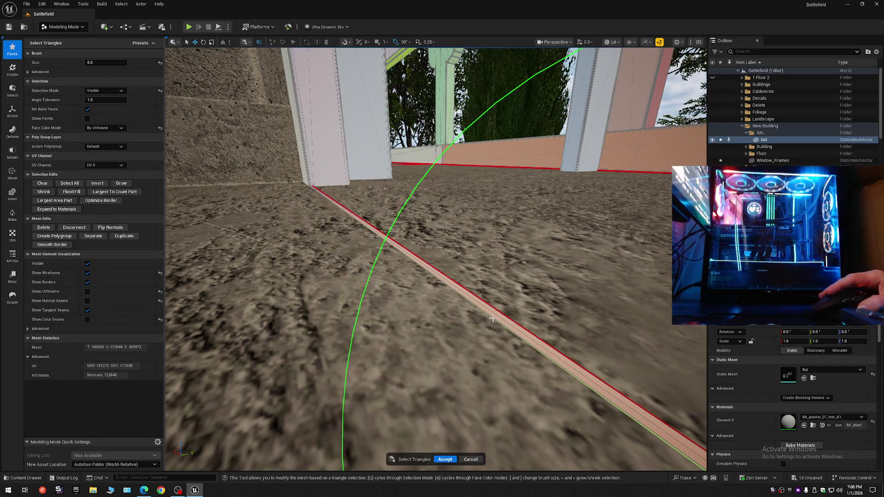
key(s)
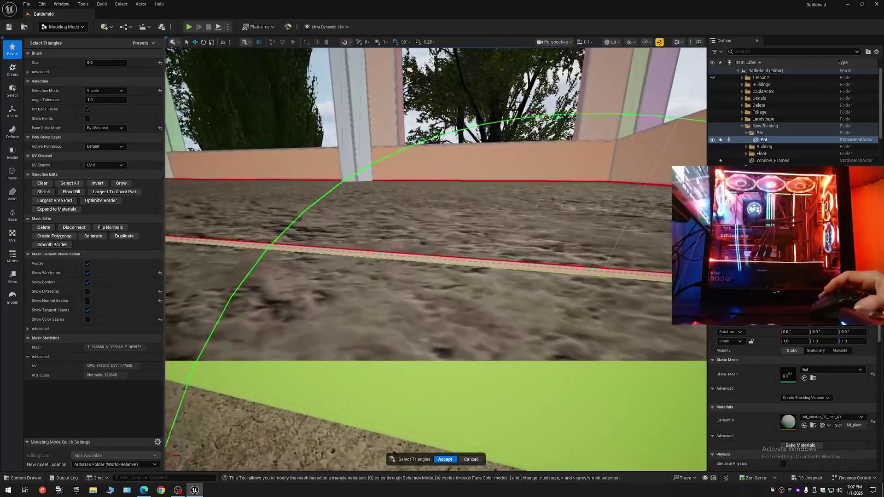
key(s)
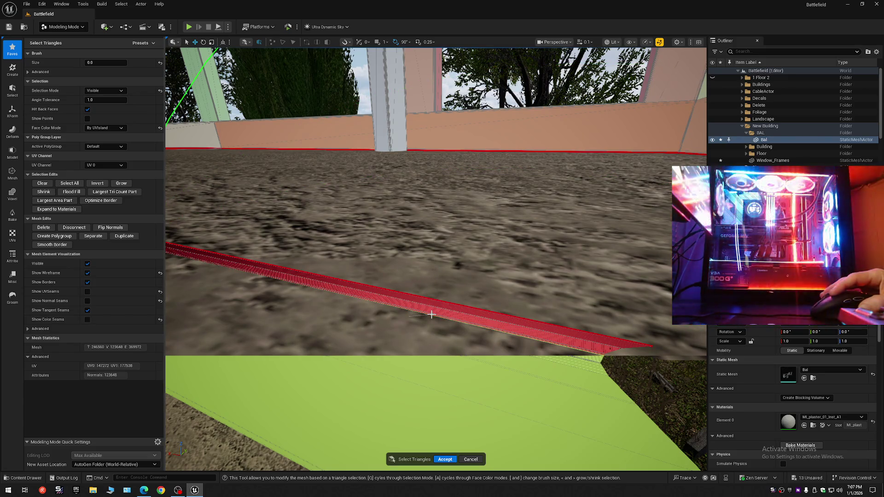
key(s)
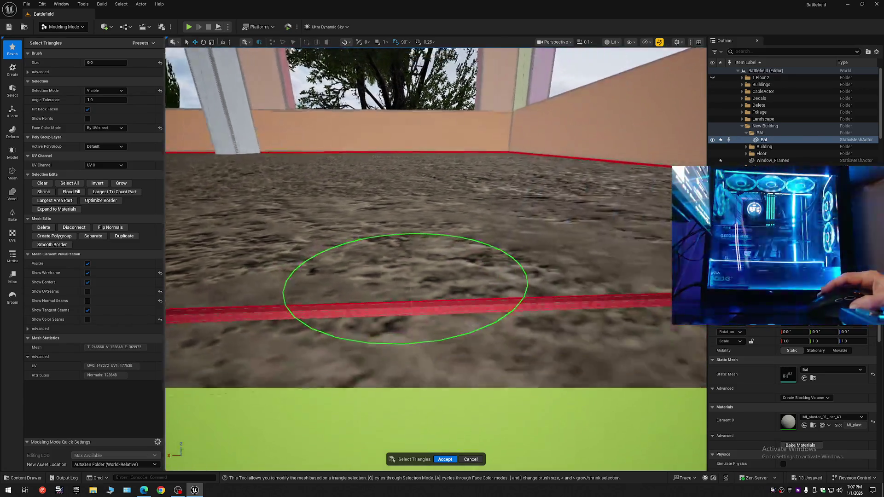
key(s)
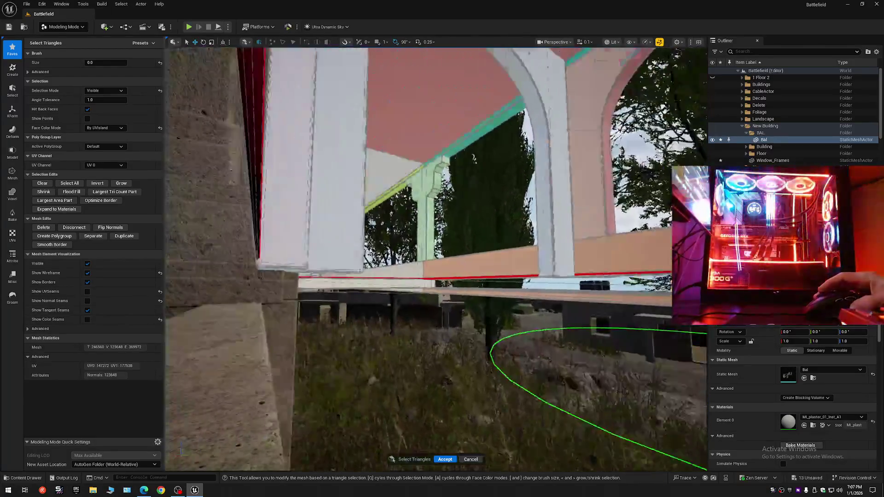
key(s)
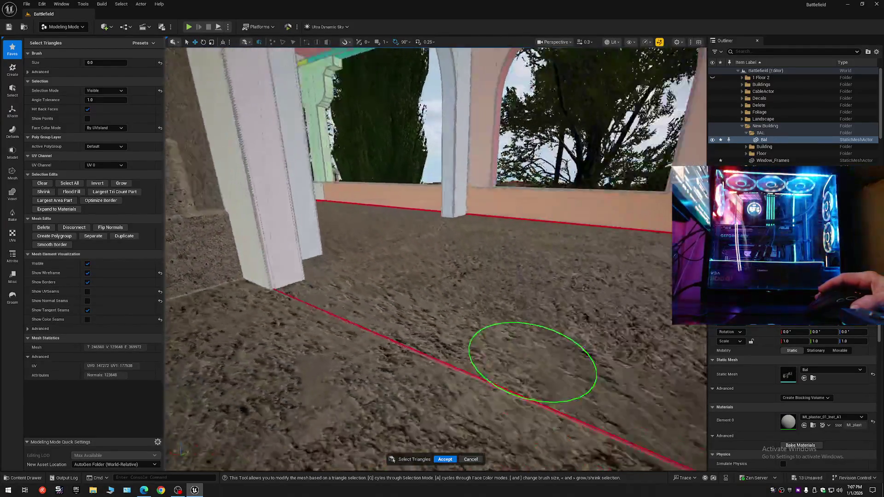
key(s)
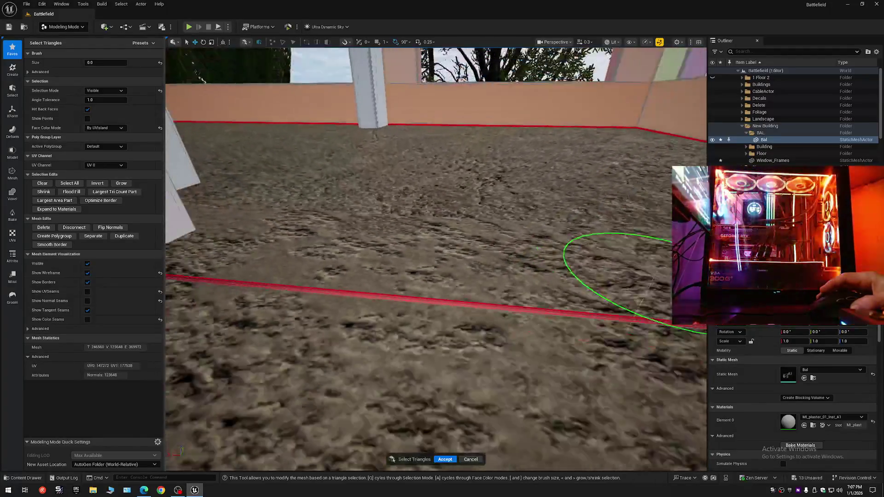
- Remove the stray seam triangles near the white pillars and accept the triangle edit
key(ctrl+z)
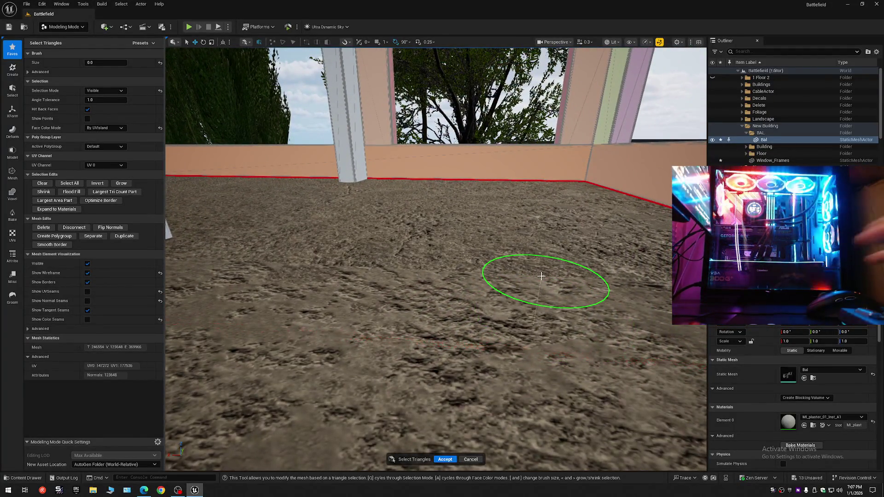
key(w)
key(s)
key(w)
key(w)
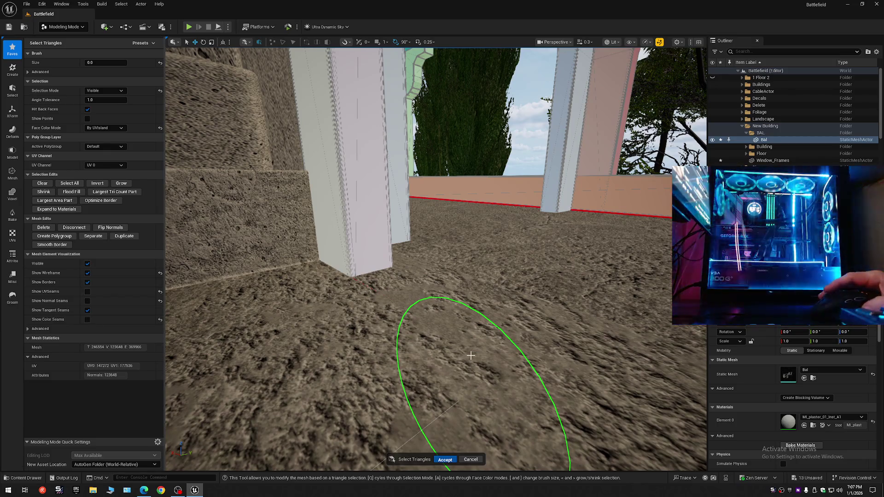
key(Return)
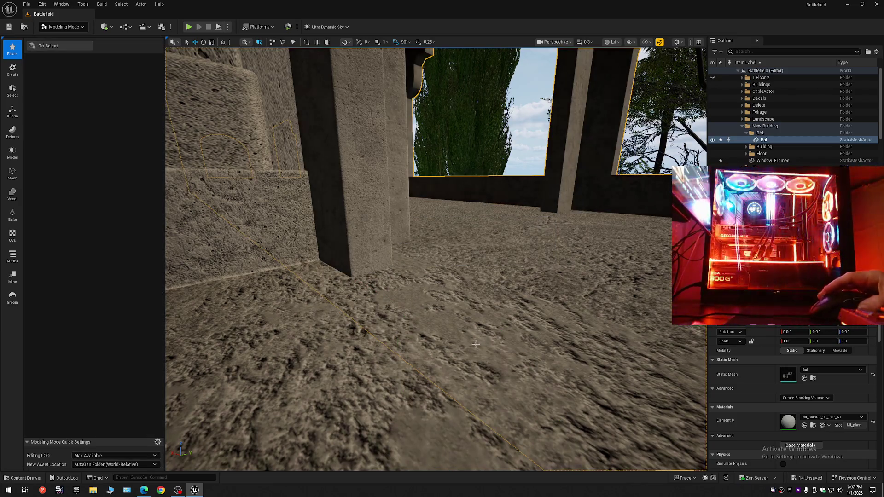
- Collapse the Outliner tree and expand only the level's top-level folders
key(s)
key(a)
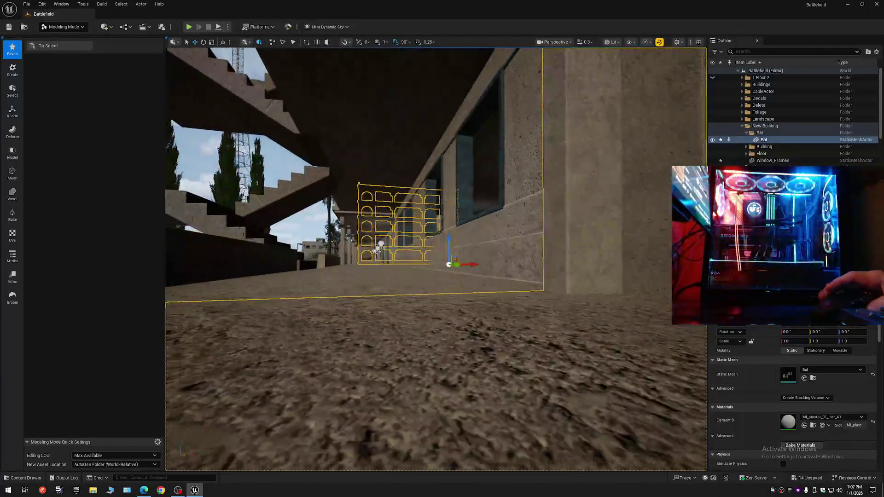
click(877, 52)
click(787, 87)
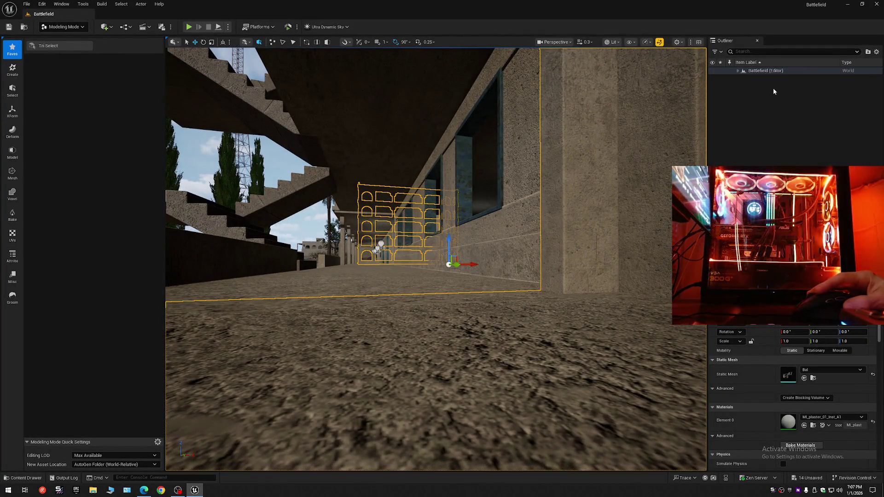
click(738, 71)
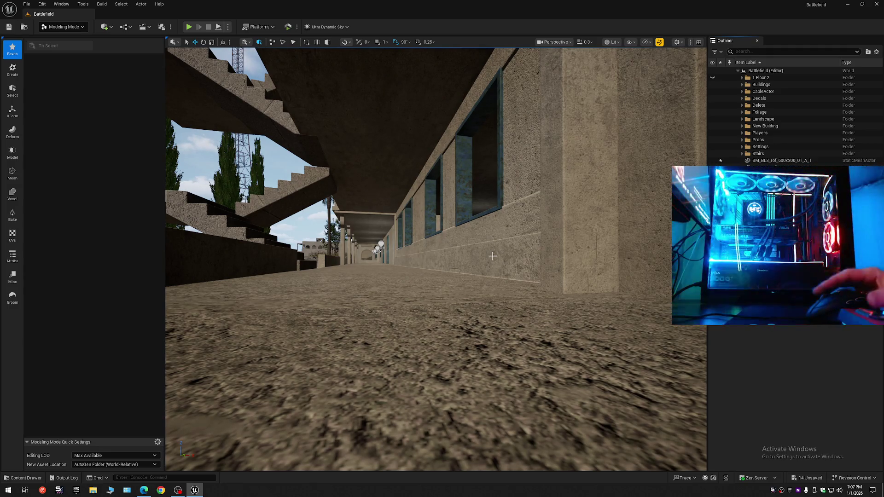
- Fly from the corridor toward the wall and select the foreground stone block
mouse_move(445, 343)
mouse_down()
mouse_move(530, 334)
mouse_move(166, 279)
mouse_move(168, 306)
mouse_move(445, 347)
mouse_up()
scroll(276, 295, down, 1)
scroll(170, 302, up, 1)
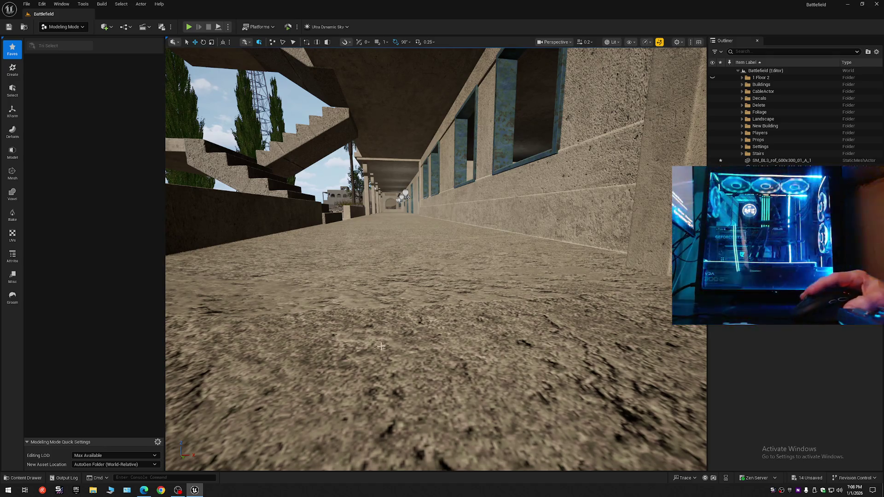
mouse_move(412, 395)
mouse_down()
mouse_move(413, 387)
mouse_move(530, 371)
mouse_move(244, 364)
mouse_up()
scroll(248, 364, down, 1)
click(373, 361)
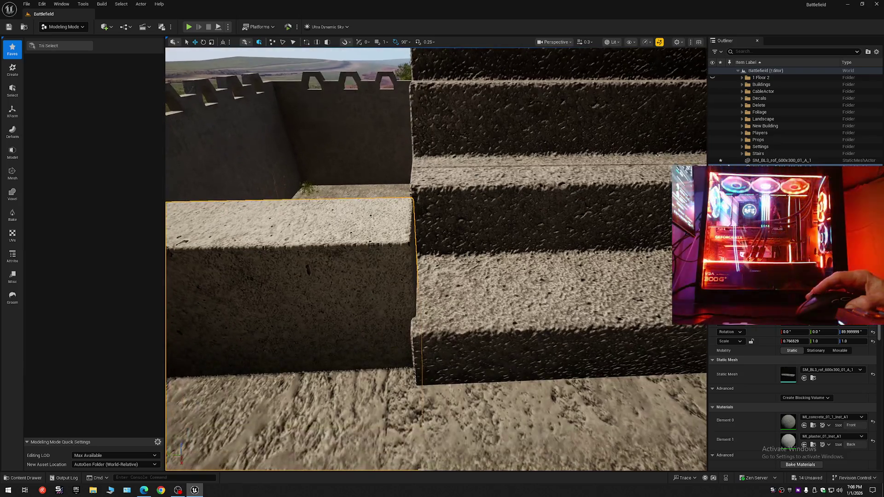
- Turn toward the stairs and crenellated wall and deselect the roof mesh from the Outliner
mouse_move(244, 364)
mouse_down()
mouse_move(323, 364)
mouse_move(299, 318)
mouse_move(276, 304)
mouse_up()
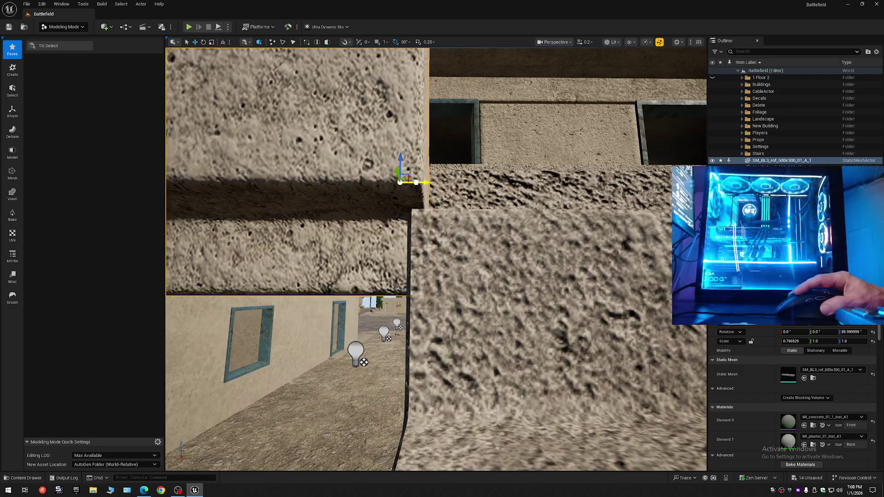
drag(446, 210, 492, 232)
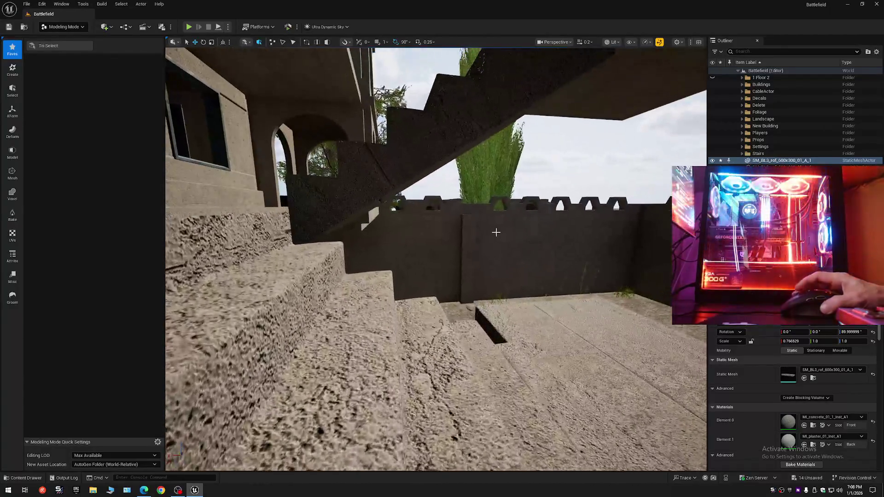
click(876, 54)
click(834, 89)
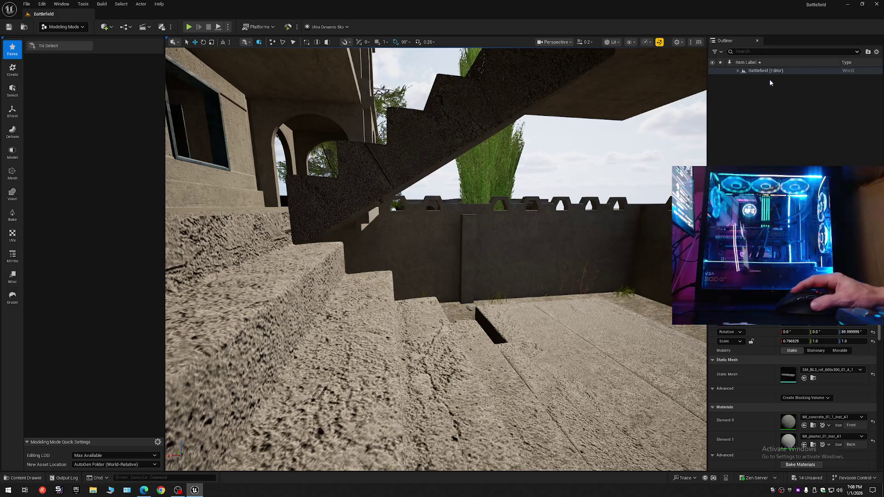
- Fly from the stairs to the multi-storey building's upper balconies
drag(649, 206, 538, 220)
scroll(635, 207, up, 2)
scroll(557, 218, down, 1)
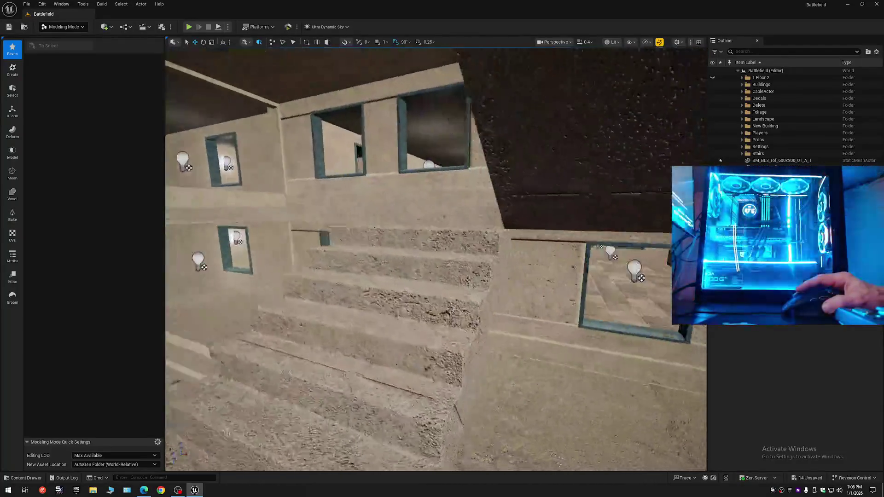
mouse_move(629, 224)
mouse_down()
mouse_move(628, 237)
mouse_move(628, 223)
mouse_up()
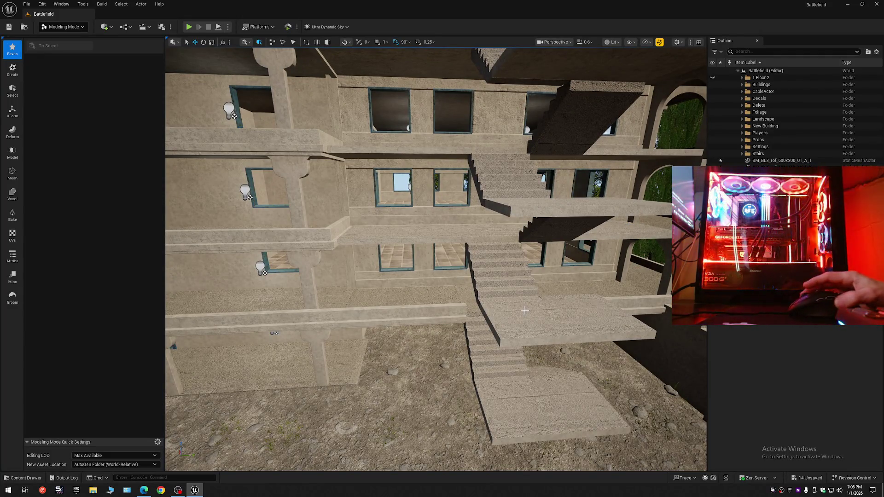
mouse_move(524, 315)
mouse_down()
mouse_move(525, 295)
mouse_move(488, 294)
mouse_move(530, 293)
mouse_move(478, 308)
mouse_up()
- Select the 6_Story_Building mesh and start Tri Select from Modeling Mode favourites
click(401, 253)
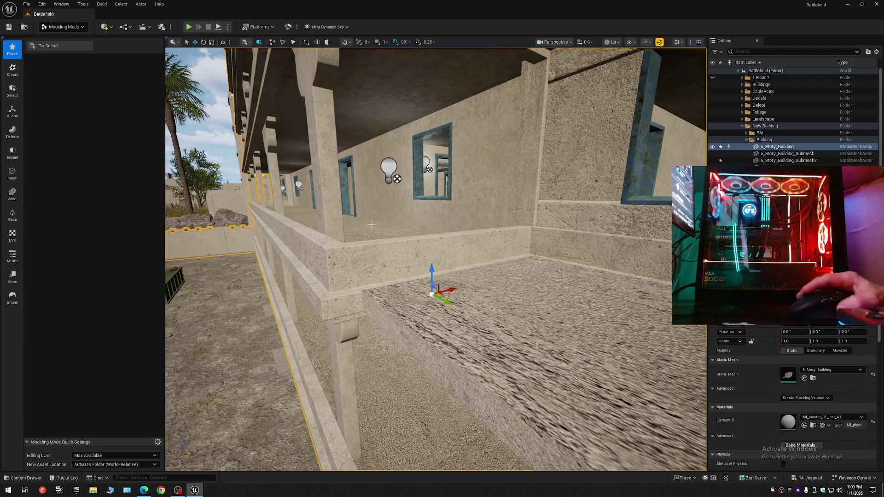
click(73, 30)
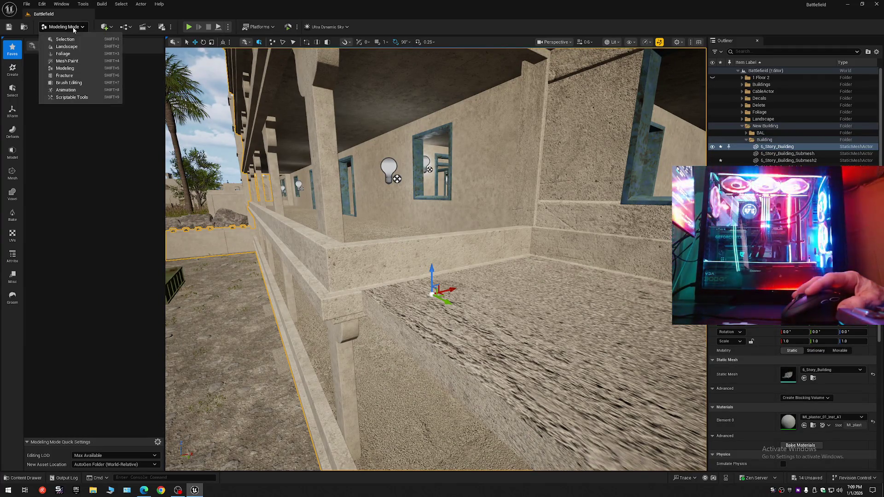
click(21, 46)
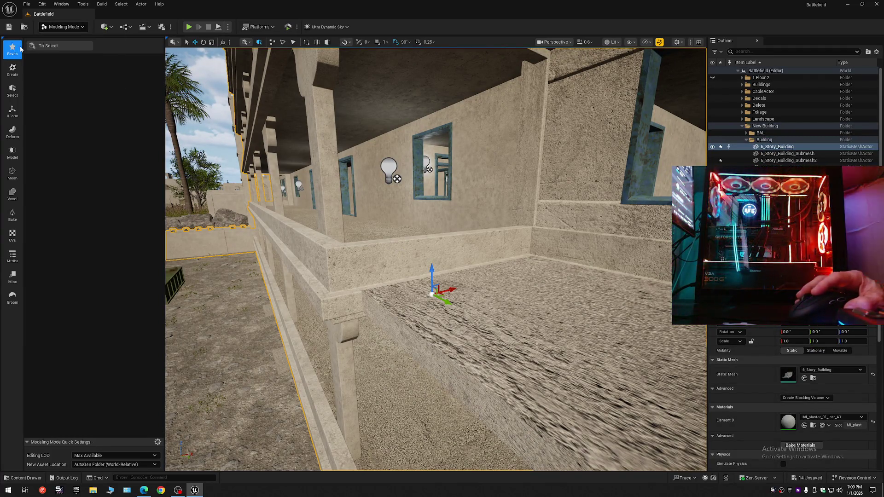
click(58, 50)
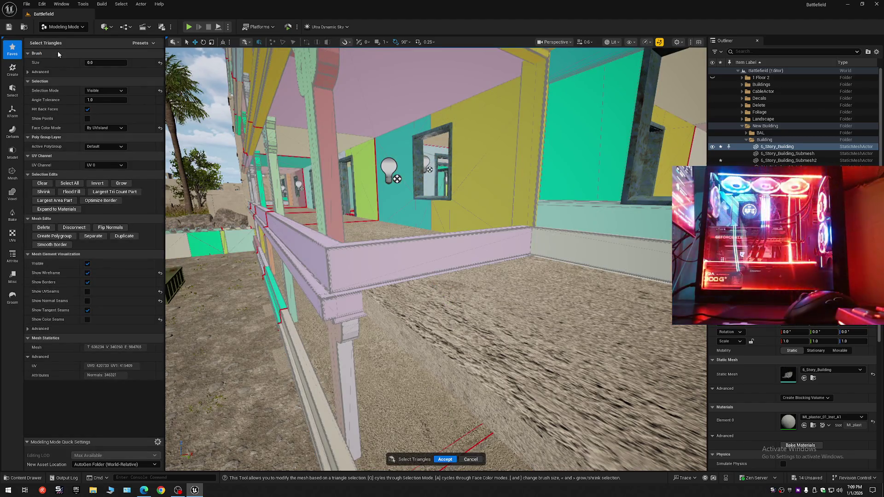
scroll(340, 171, up, 10)
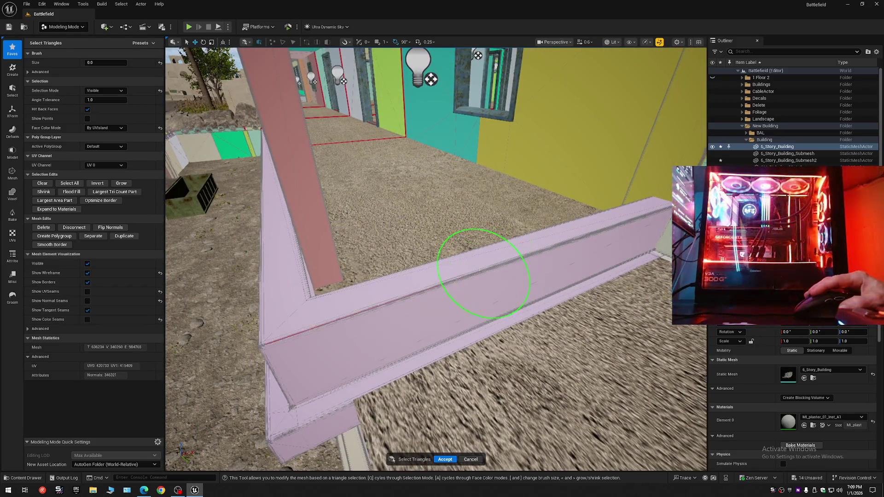
- Pick the railing's inner and side faces with All Within Angle, then return Selection Mode to Brush
click(480, 277)
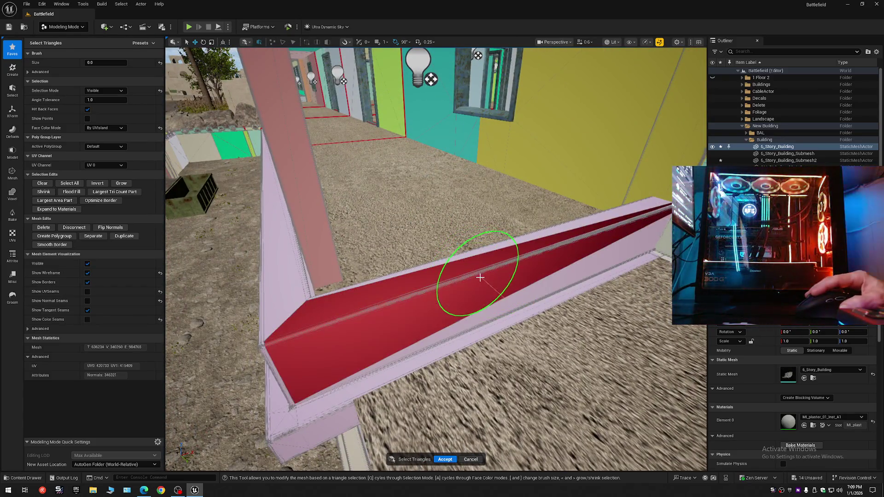
click(87, 90)
click(106, 156)
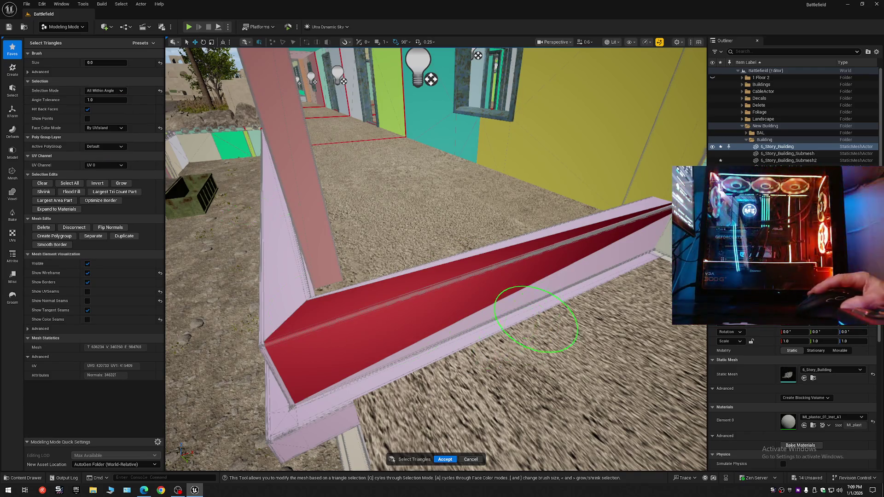
click(518, 297)
mouse_move(511, 290)
mouse_down()
mouse_move(444, 335)
mouse_move(572, 414)
mouse_move(503, 306)
mouse_move(476, 307)
mouse_move(599, 323)
mouse_move(266, 286)
mouse_move(183, 115)
mouse_up()
click(475, 307)
click(484, 292)
mouse_move(652, 205)
mouse_down()
mouse_move(631, 217)
mouse_move(582, 198)
mouse_move(450, 285)
mouse_up()
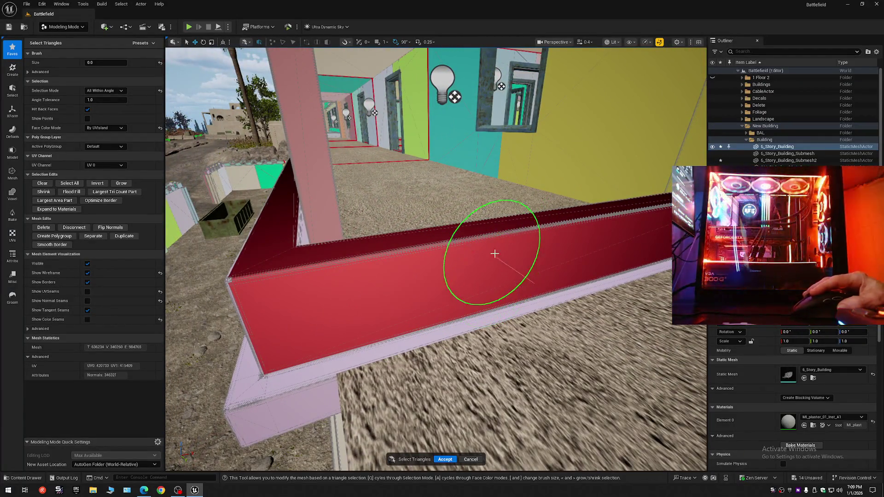
click(103, 92)
click(102, 98)
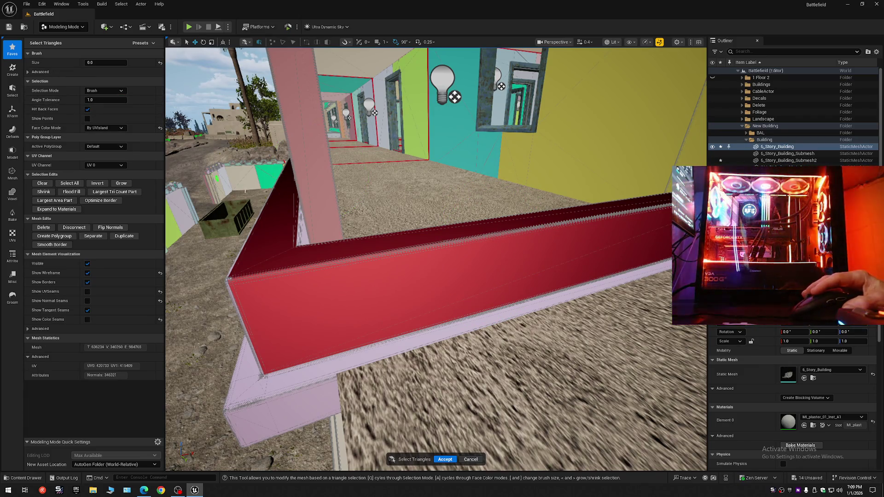
- Deselect the stray pillar triangles and undo the bad brush stroke at the red wall corner
ctrl+click(275, 200)
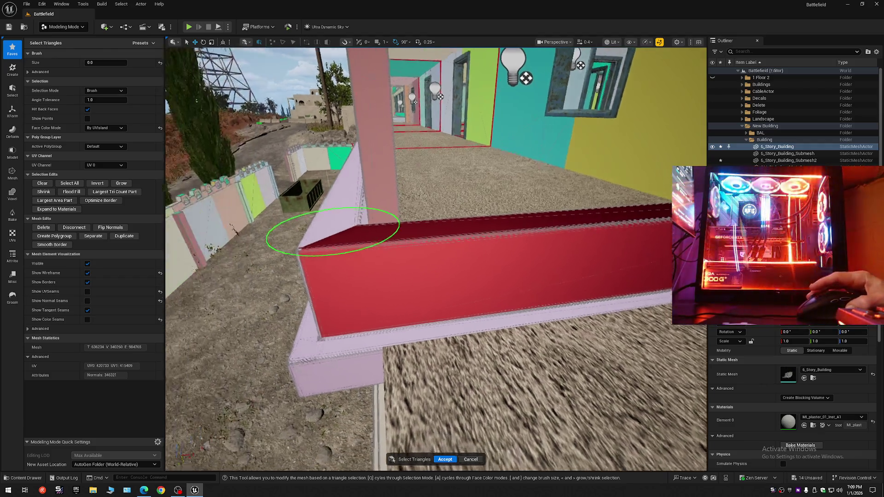
scroll(253, 221, up, 3)
mouse_move(308, 249)
mouse_down()
mouse_move(277, 254)
mouse_move(308, 248)
mouse_up()
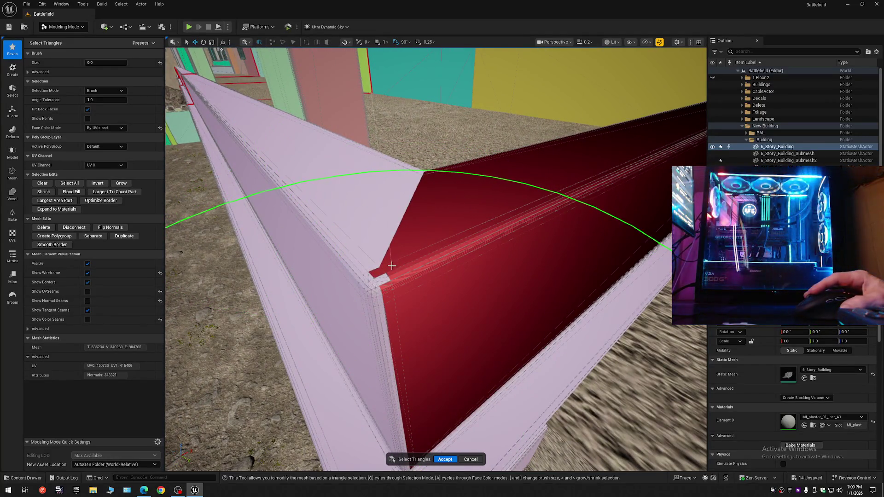
drag(388, 273, 409, 299)
key(ctrl+z)
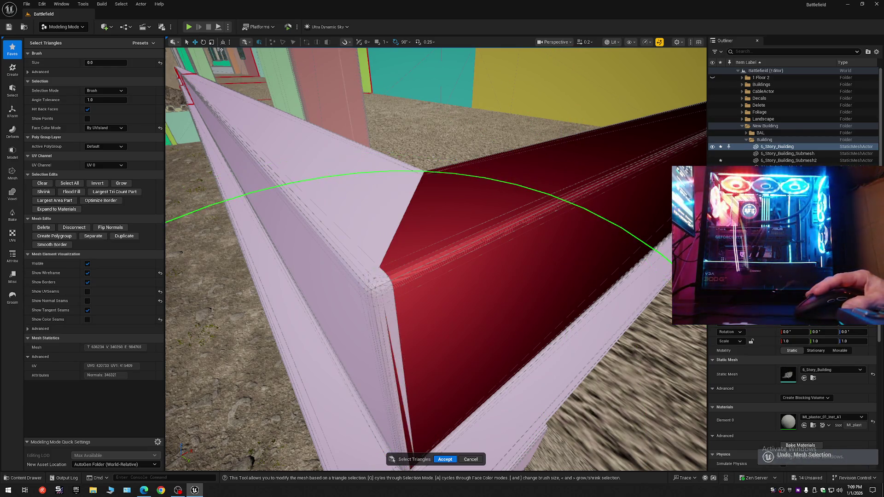
- Add the railing's vertical corner strip to the selection and fly along the red wall
mouse_move(383, 269)
mouse_down()
mouse_move(428, 272)
mouse_move(454, 296)
mouse_move(532, 325)
mouse_move(484, 237)
mouse_move(382, 180)
mouse_move(393, 315)
mouse_up()
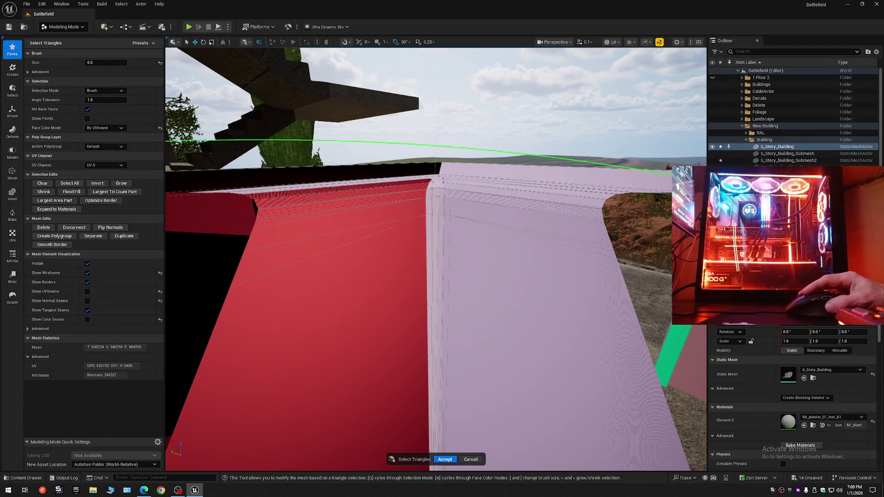
click(433, 182)
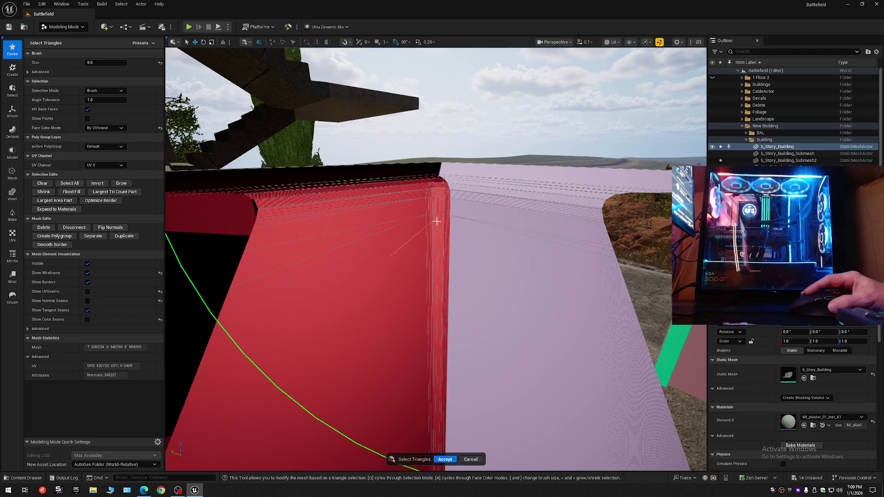
mouse_move(436, 293)
mouse_down()
mouse_move(438, 331)
mouse_move(435, 214)
mouse_up()
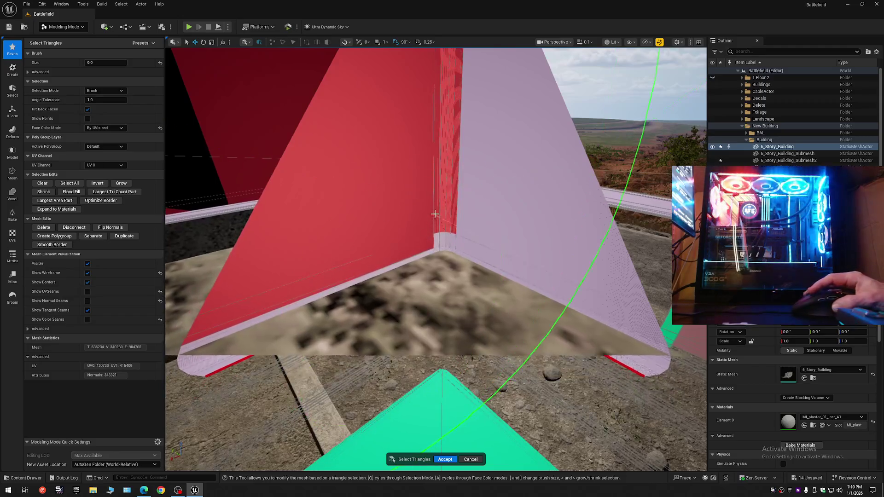
drag(420, 256, 404, 257)
mouse_move(387, 288)
mouse_down()
mouse_move(437, 292)
mouse_move(237, 267)
mouse_move(295, 182)
mouse_move(383, 315)
mouse_up()
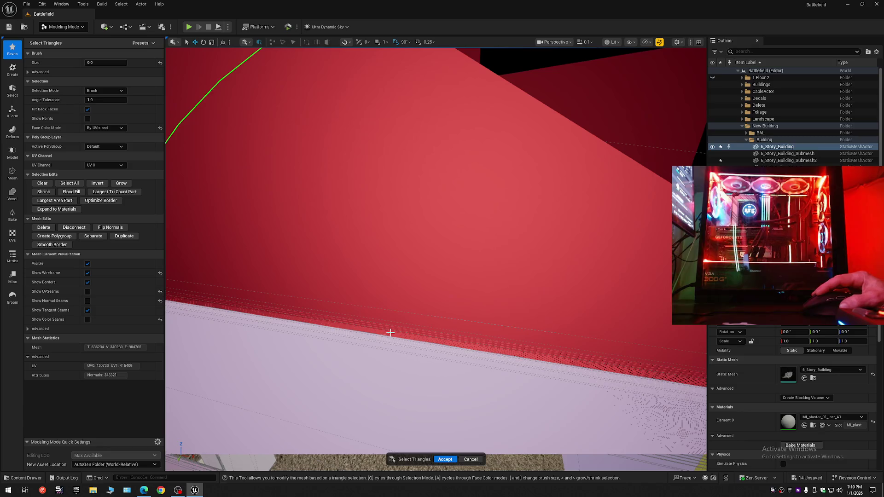
scroll(436, 259, up, 2)
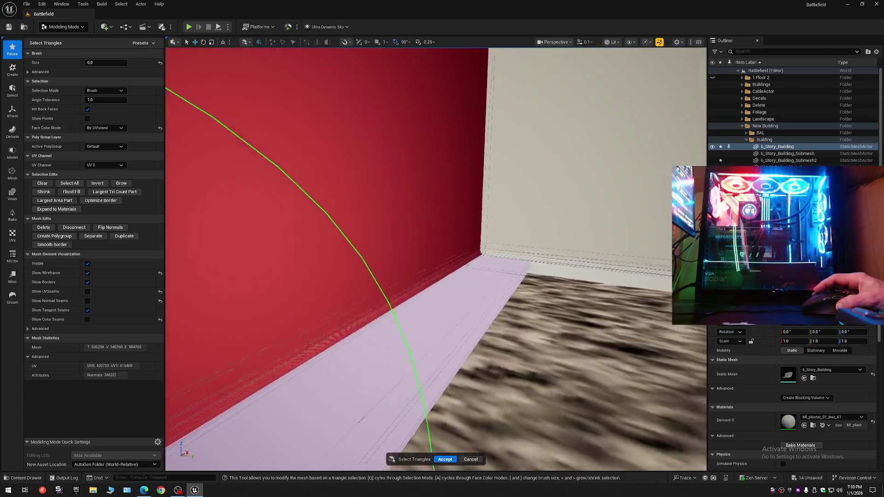
key(w)
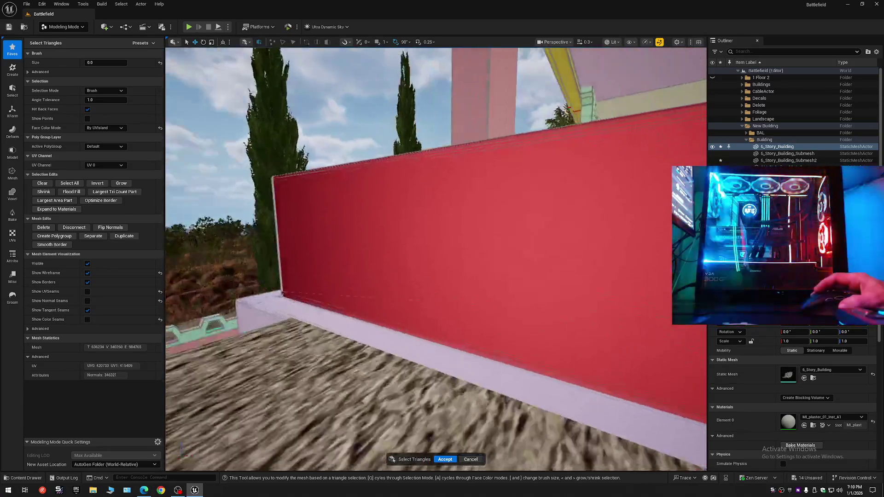
key(w)
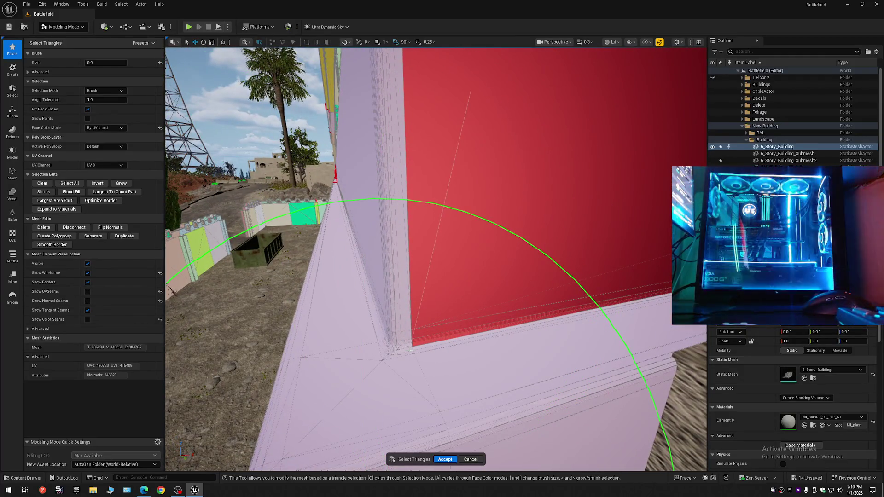
- Fly down the balcony walkway to view the floor edge along the ledge
key(s)
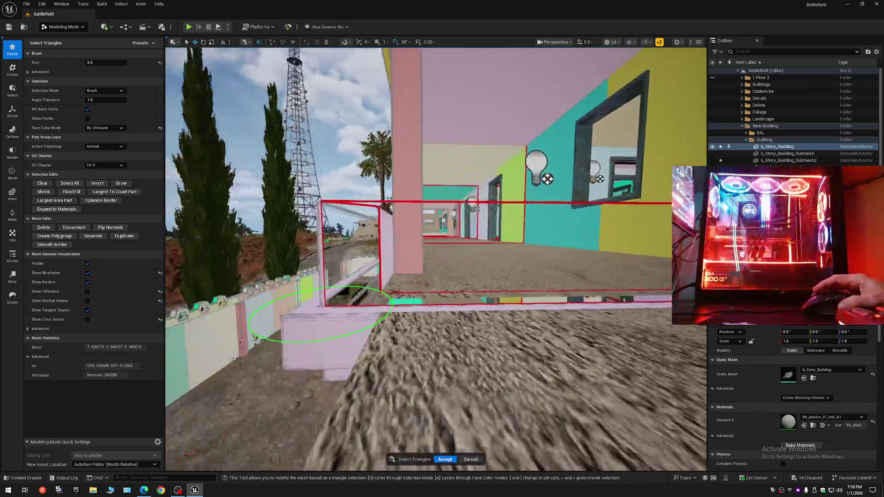
key(w)
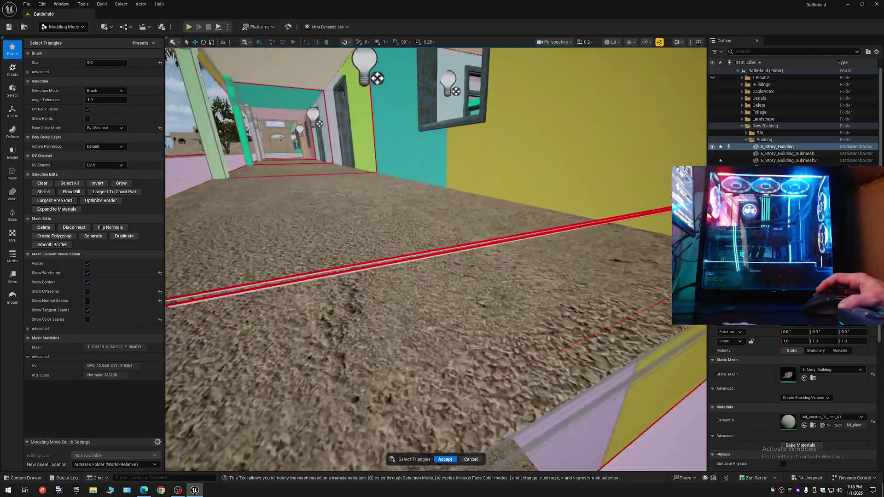
key(s)
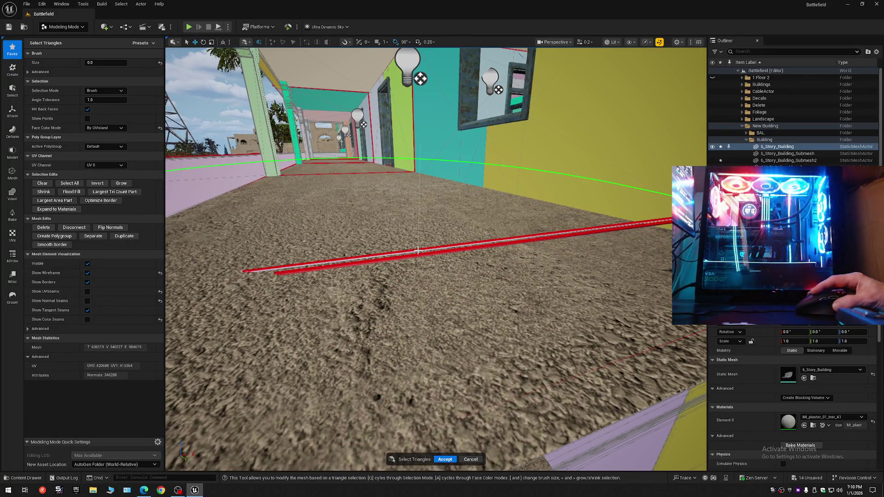
mouse_move(421, 279)
mouse_down()
mouse_move(501, 272)
mouse_move(537, 316)
mouse_move(312, 336)
mouse_move(369, 313)
mouse_up()
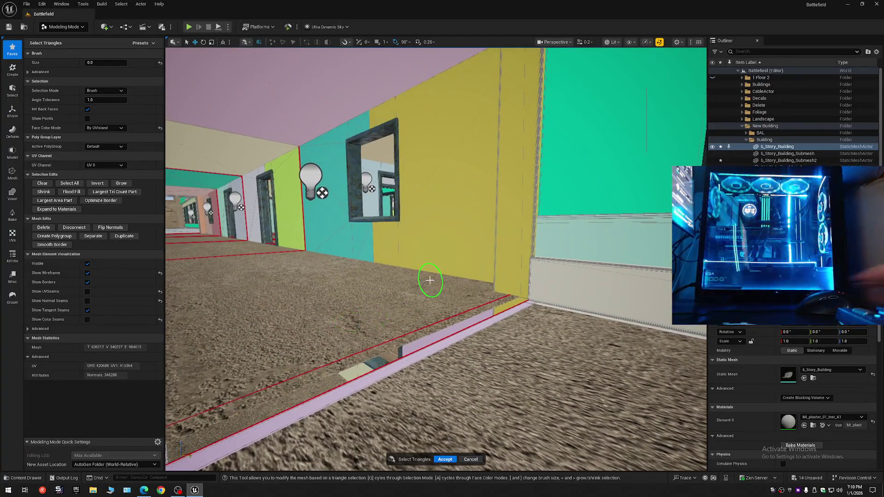
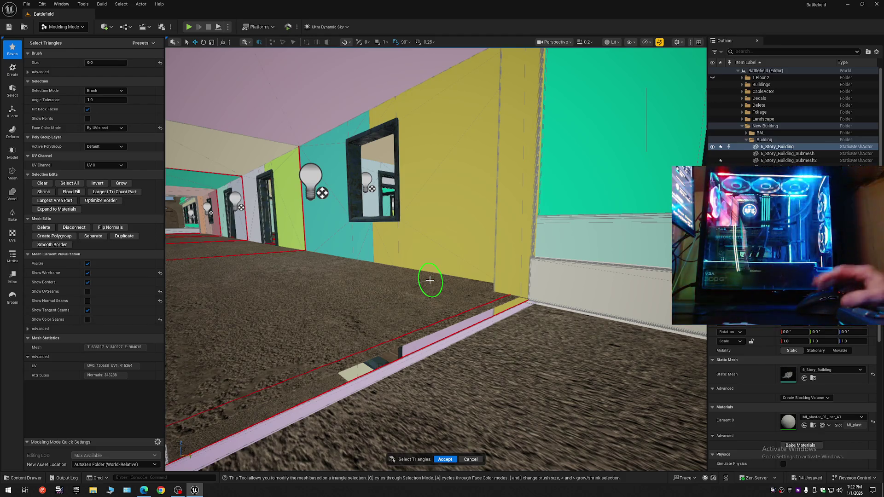
- Fly in to the red parapet wall and select the triangles of its large outer face
scroll(405, 317, down, 5)
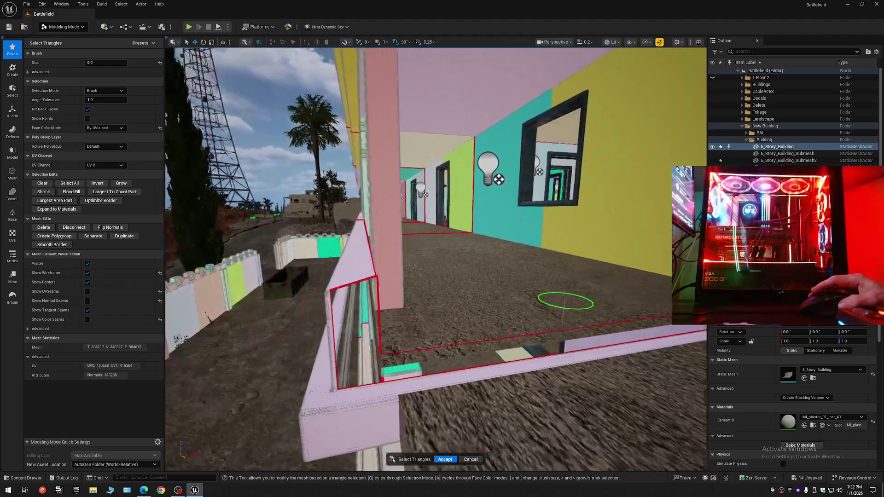
scroll(571, 294, up, 5)
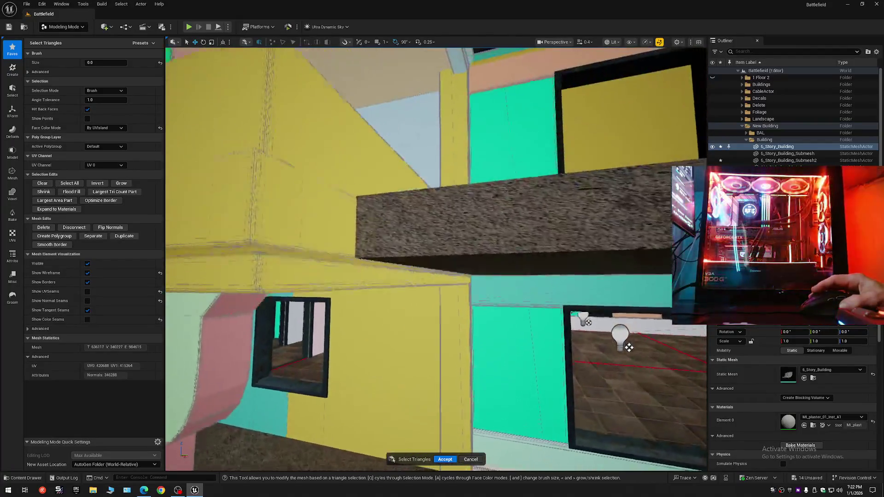
key(s)
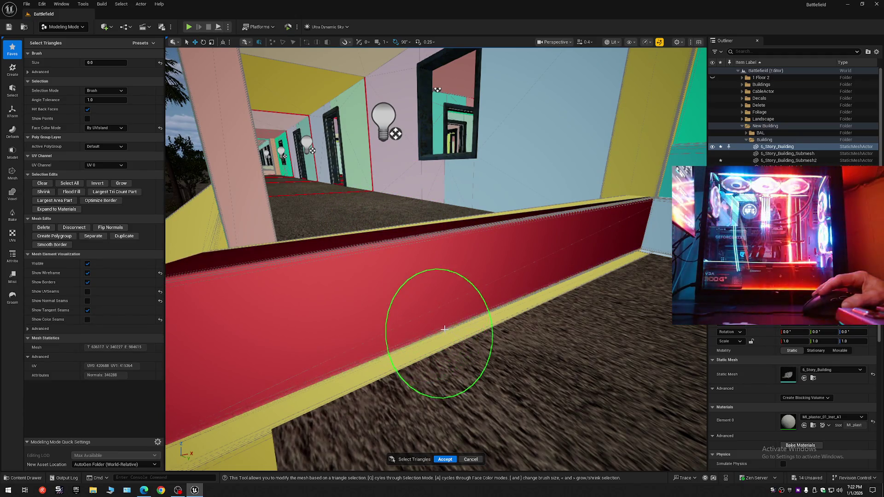
key(w)
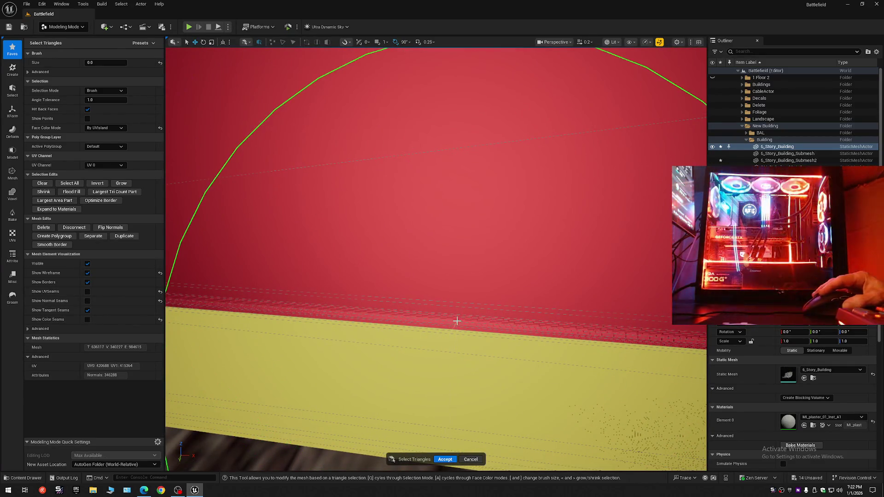
key(s)
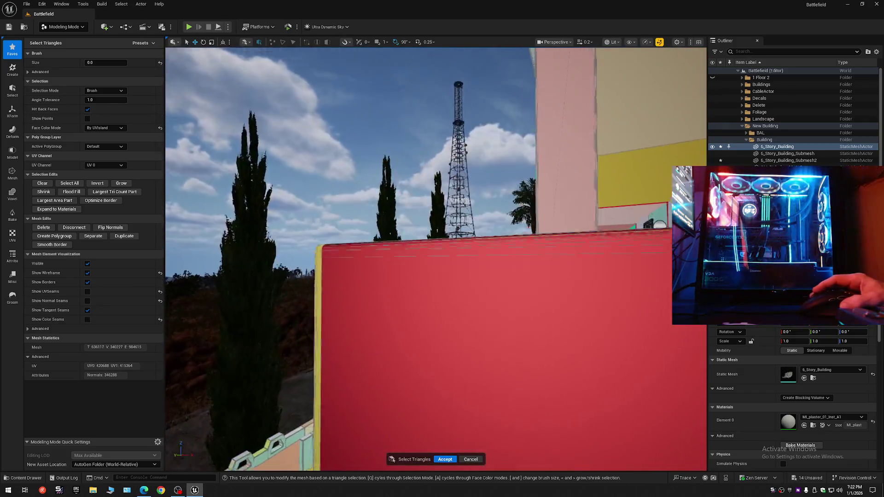
key(e)
key(a)
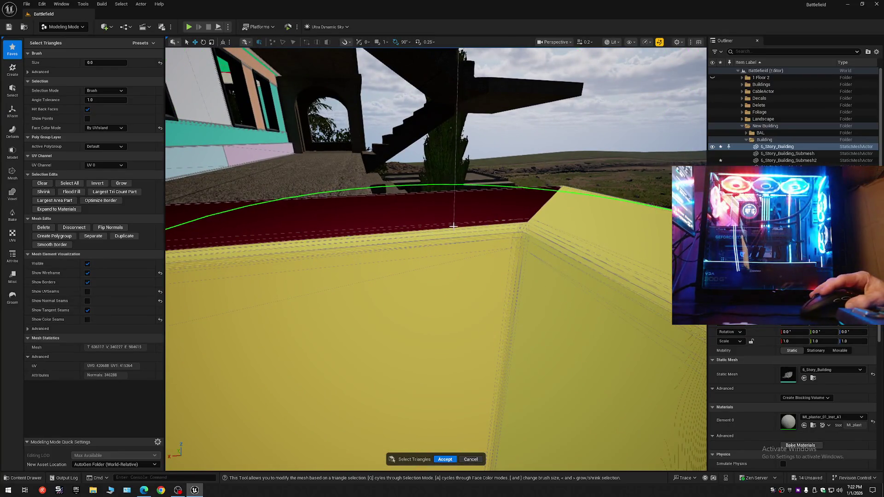
click(450, 273)
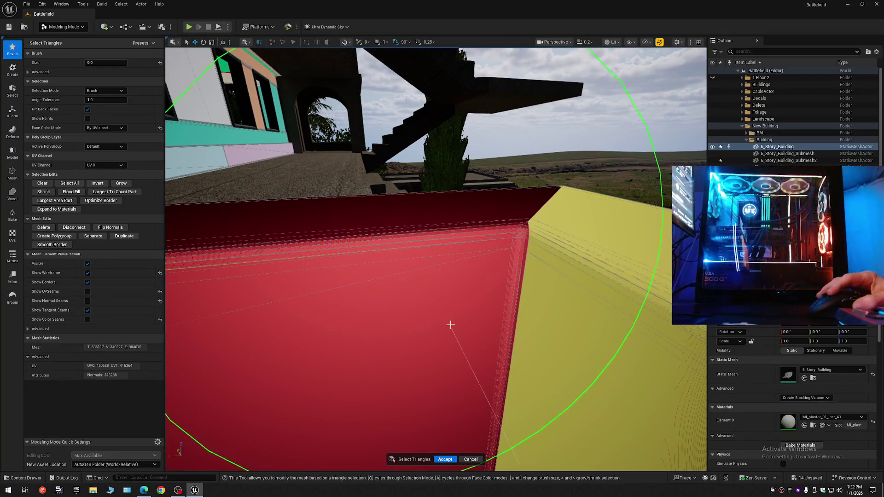
- Fly around the red parapet wall to check the selected outer face from several angles
key(d)
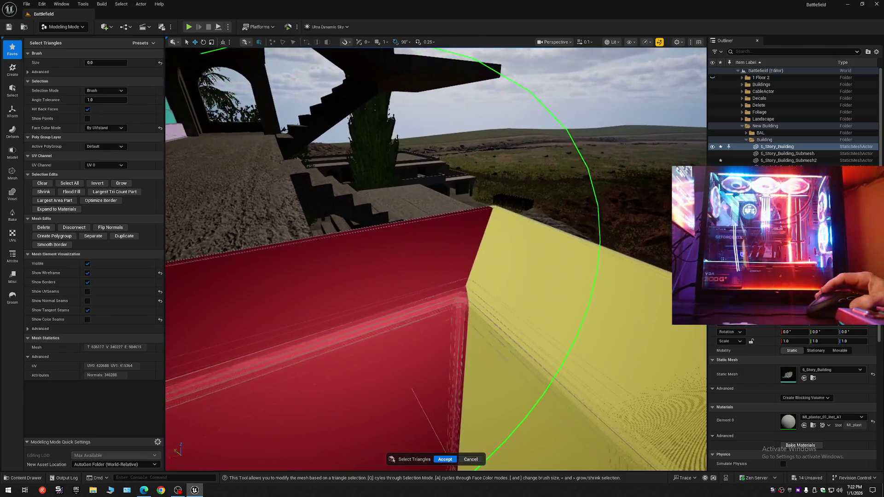
key(w)
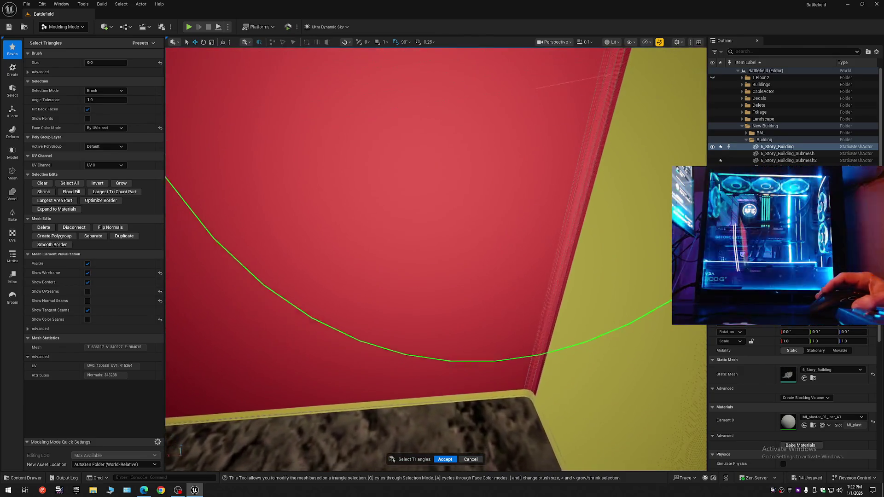
key(s)
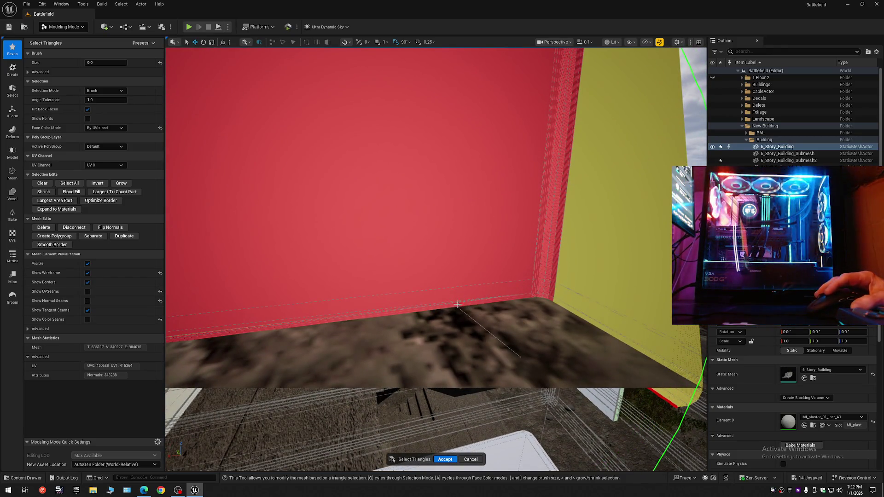
key(a)
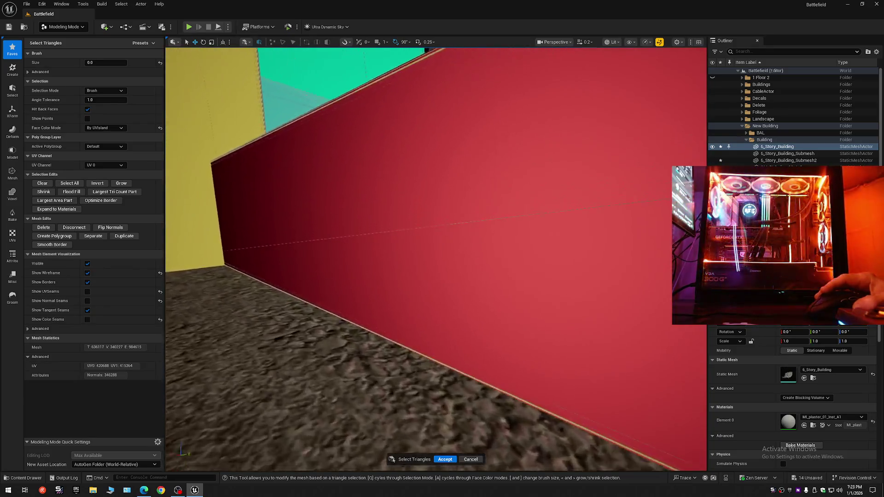
key(d)
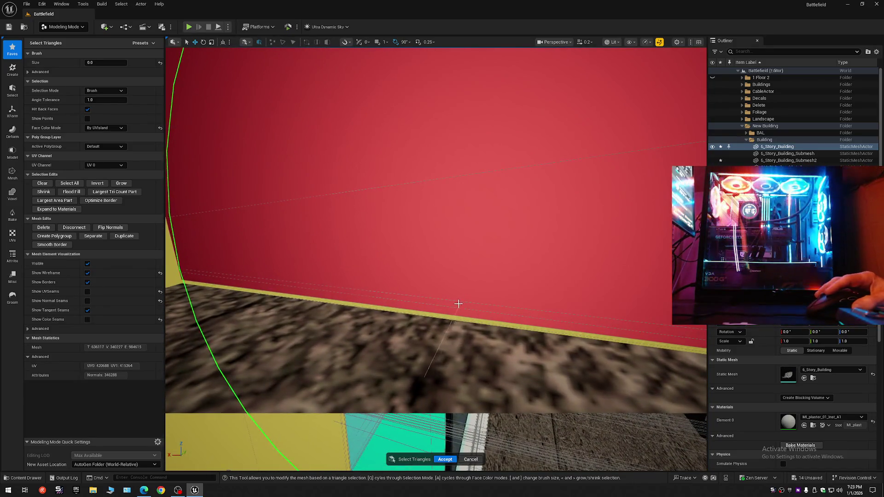
key(q)
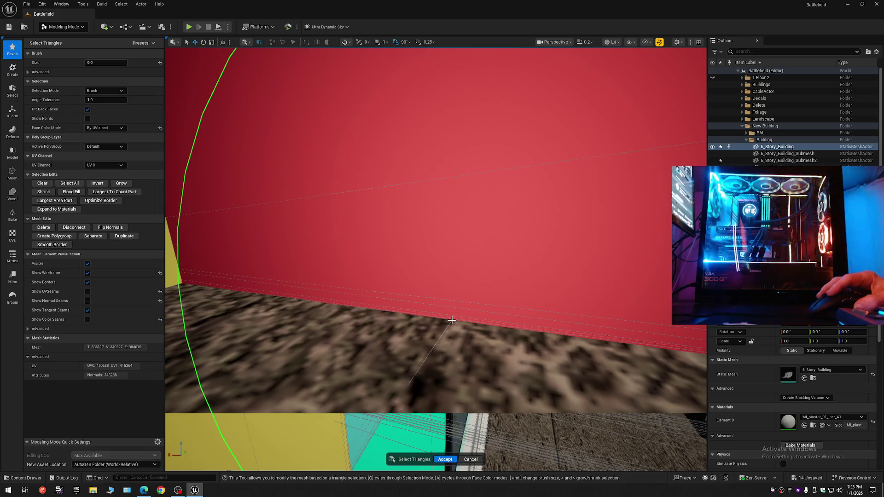
key(s)
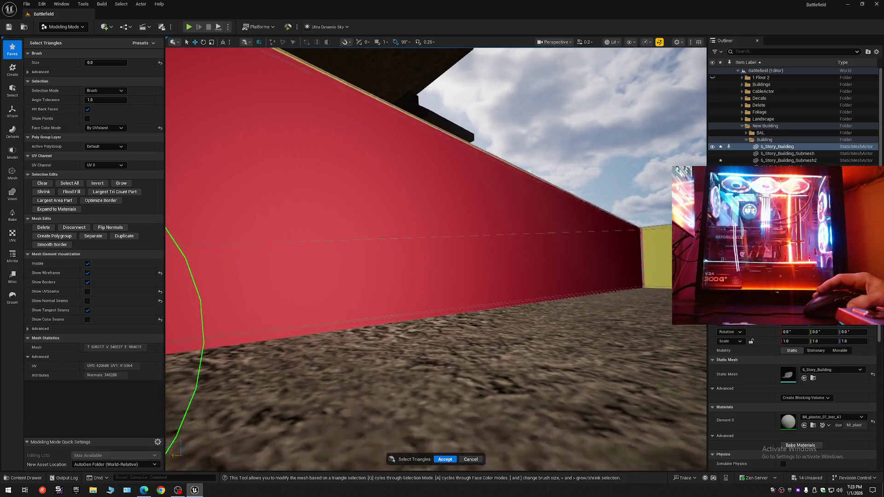
key(q)
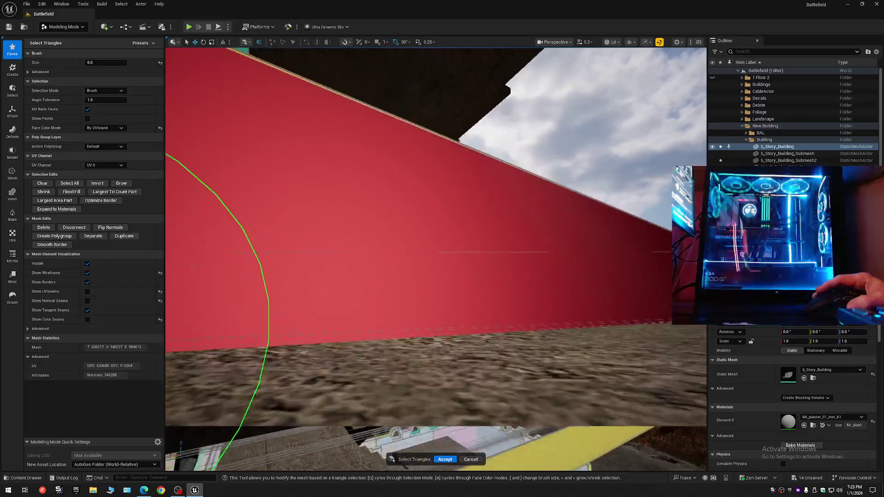
key(e)
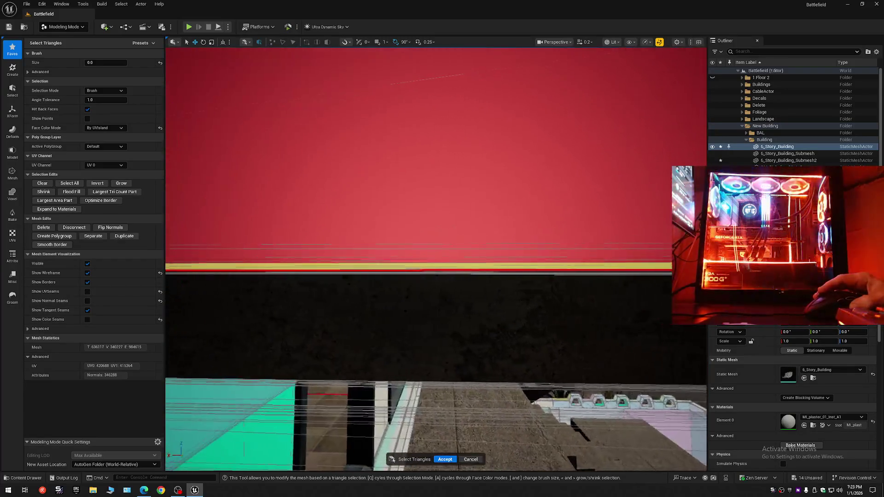
key(q)
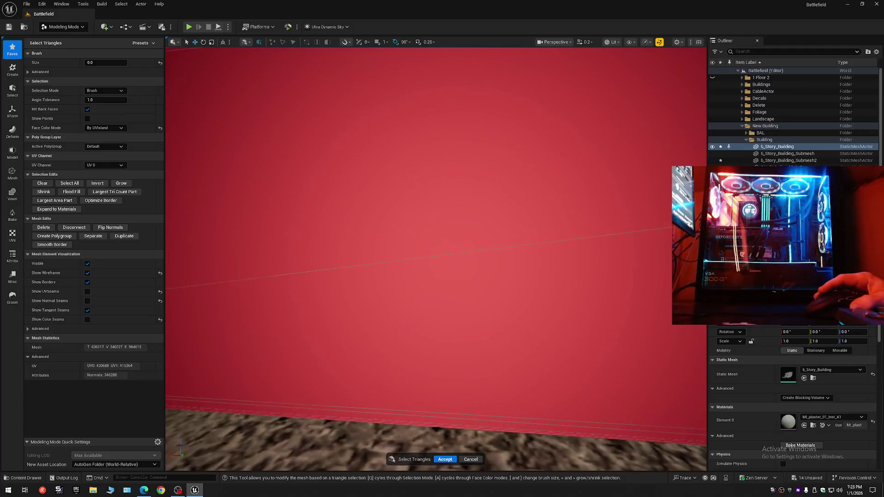
scroll(481, 312, down, 5)
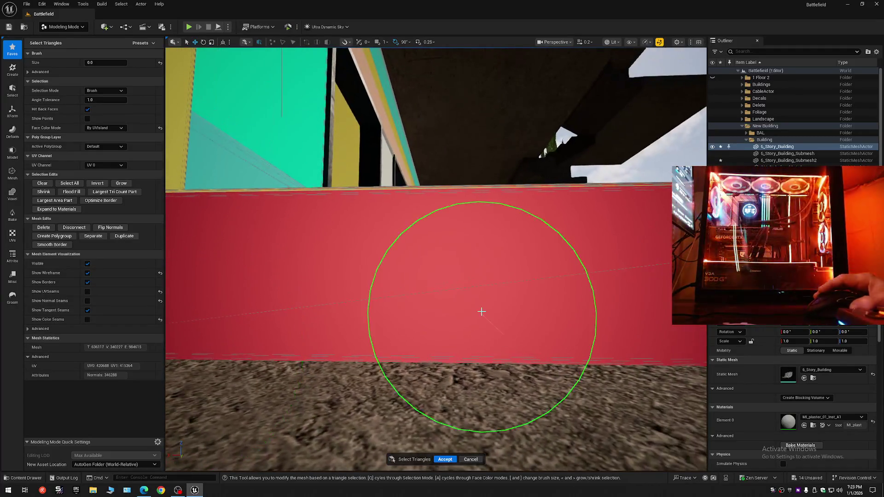
key(w)
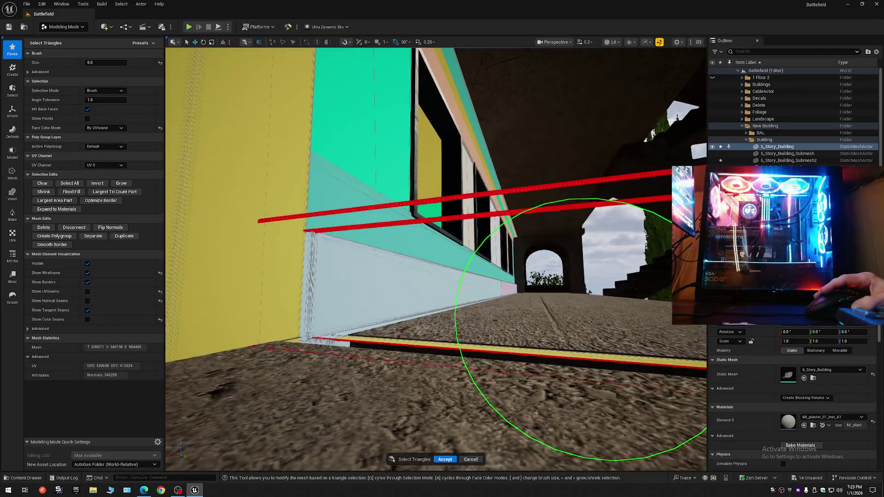
key(w)
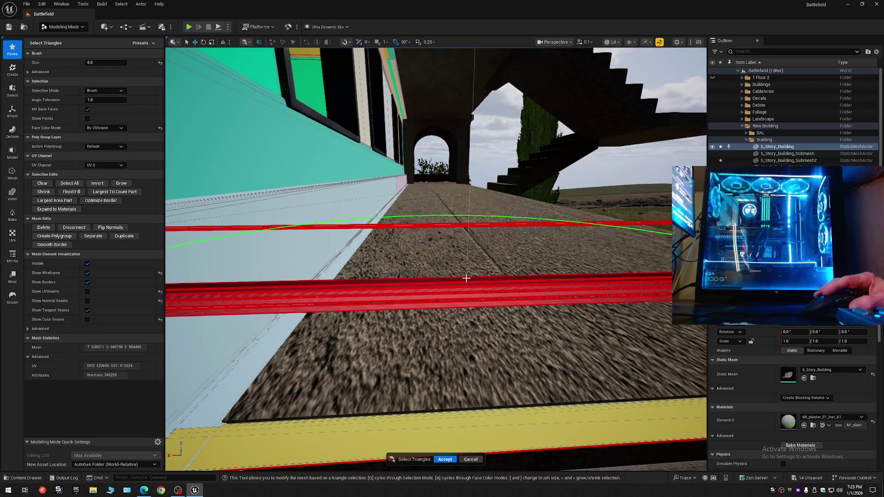
key(w)
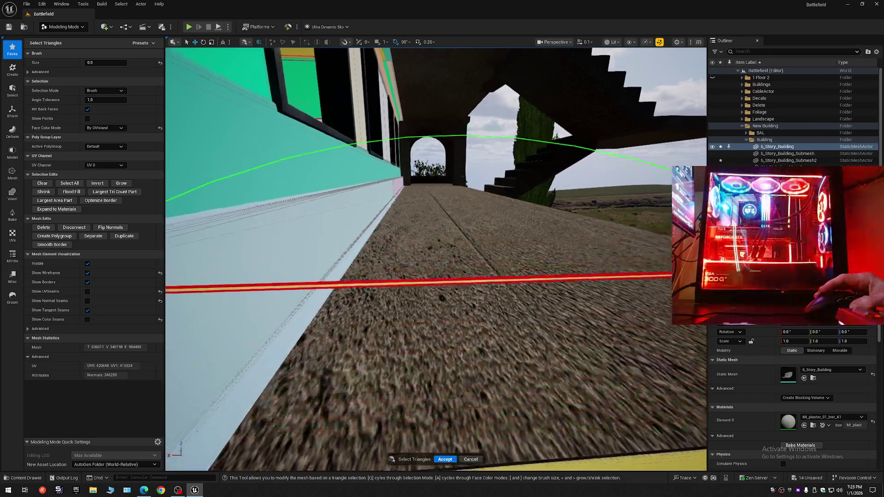
key(w)
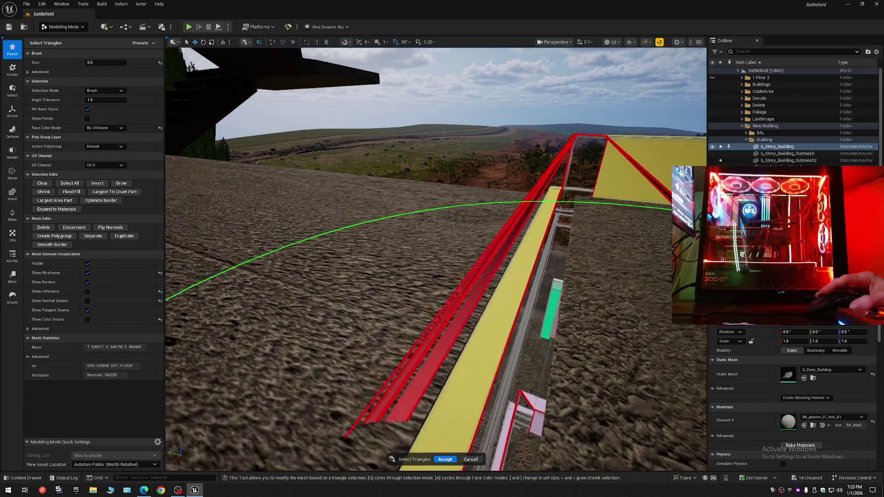
key(w)
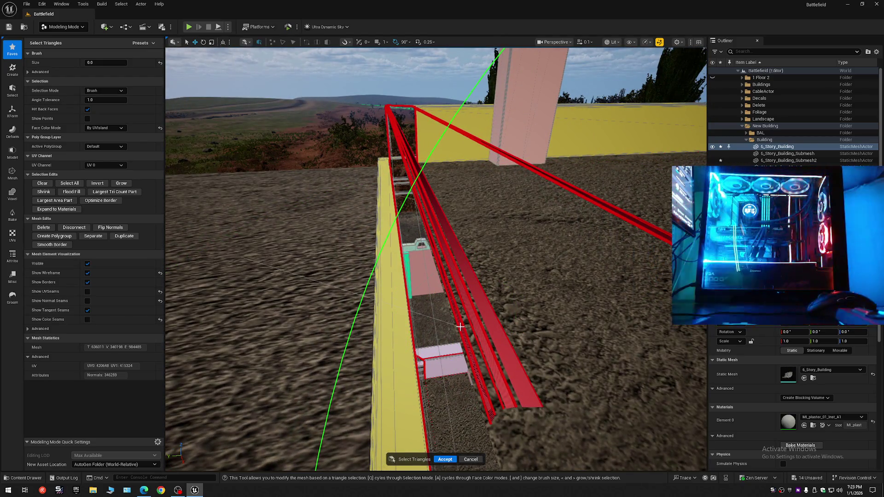
key(w)
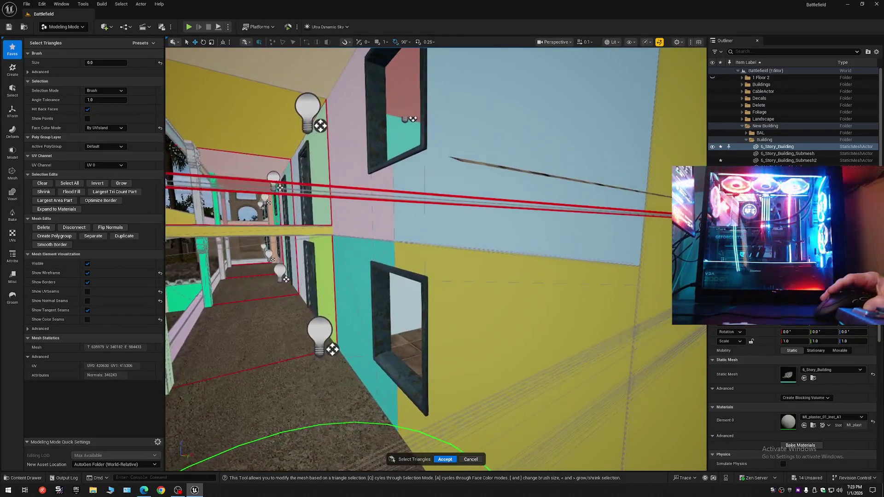
key(w)
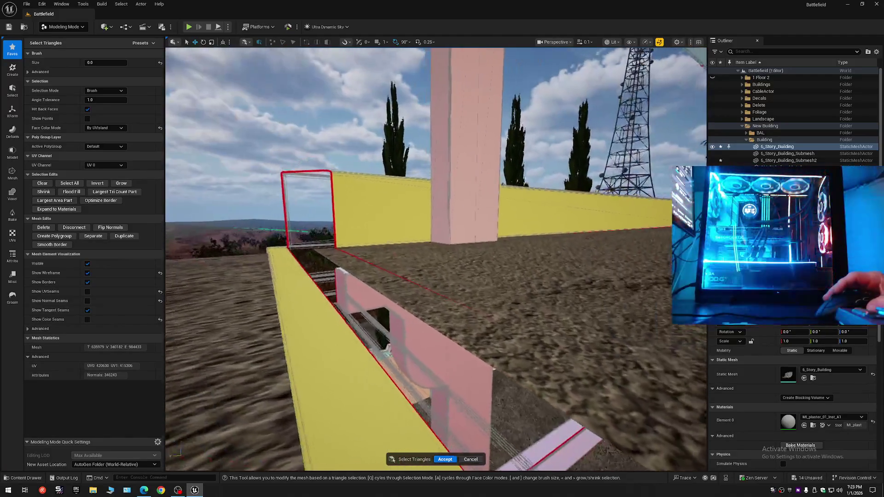
- Add the railing's top strip along the corridor to the triangle selection
scroll(435, 258, up, 2)
key(s)
key(w)
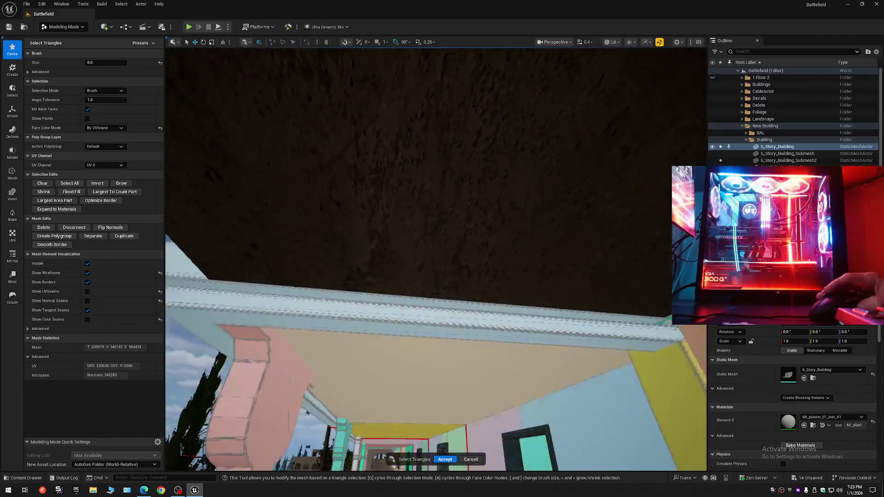
key(w)
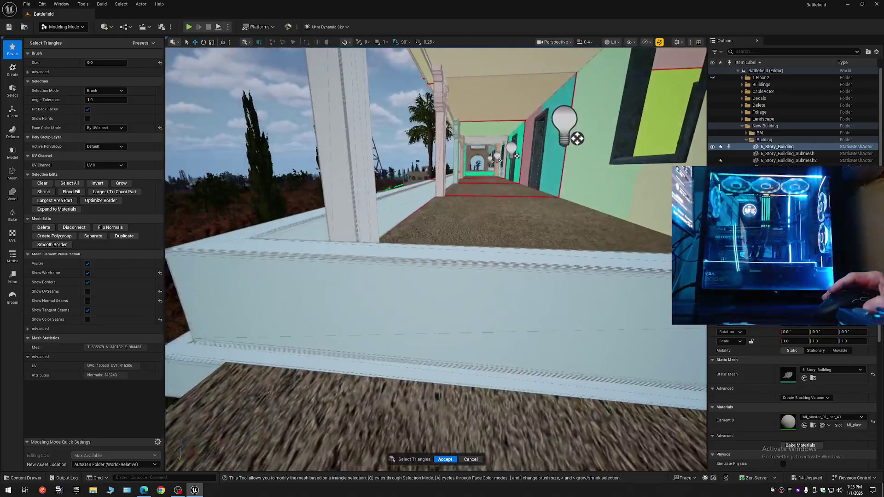
key(w)
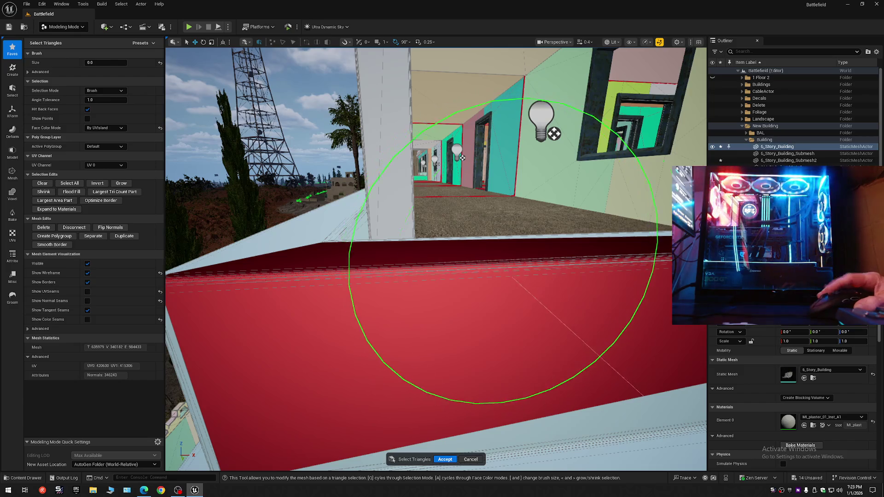
key(w)
key(w)
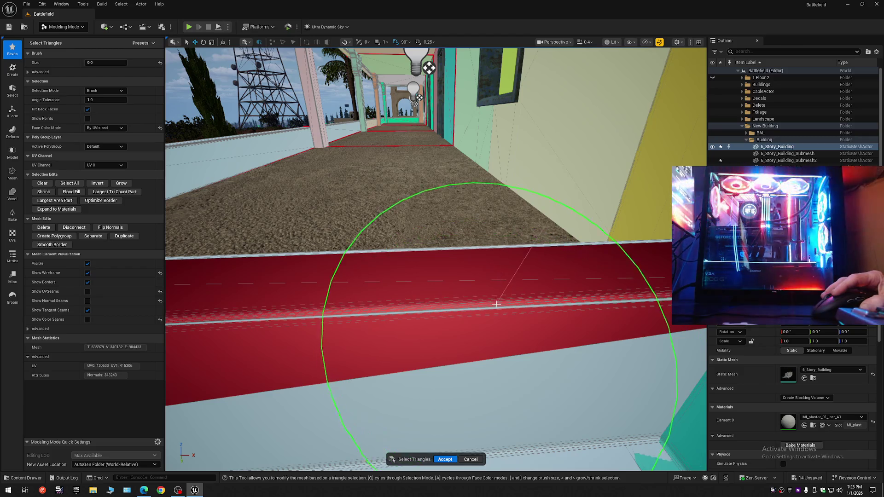
key(w)
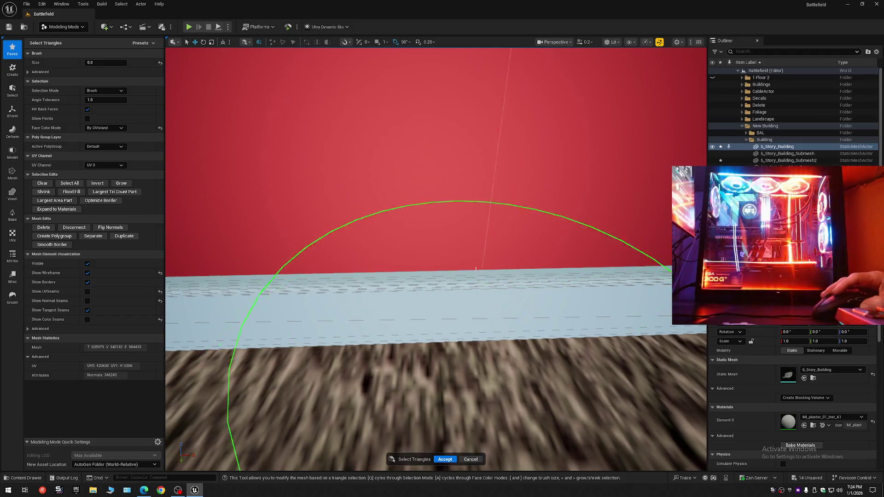
click(482, 283)
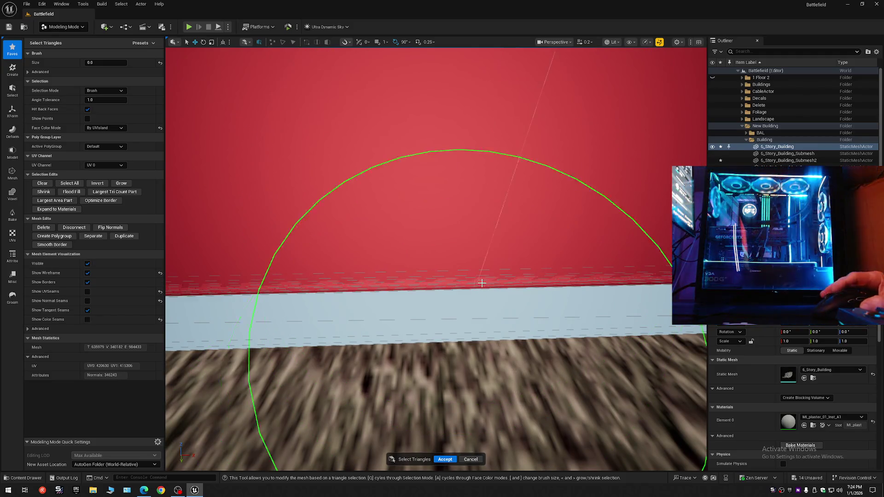
- Paint the ledge's top edge, the wall face below it and the ledge top into the selection
key(s)
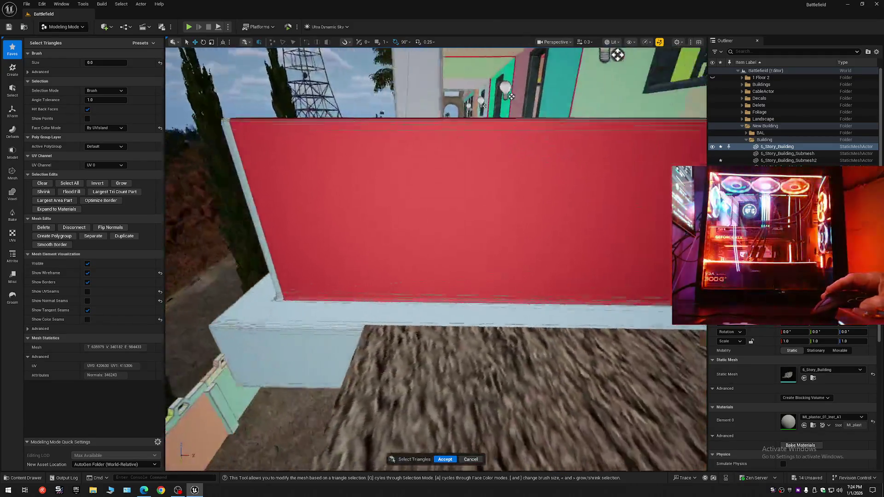
key(w)
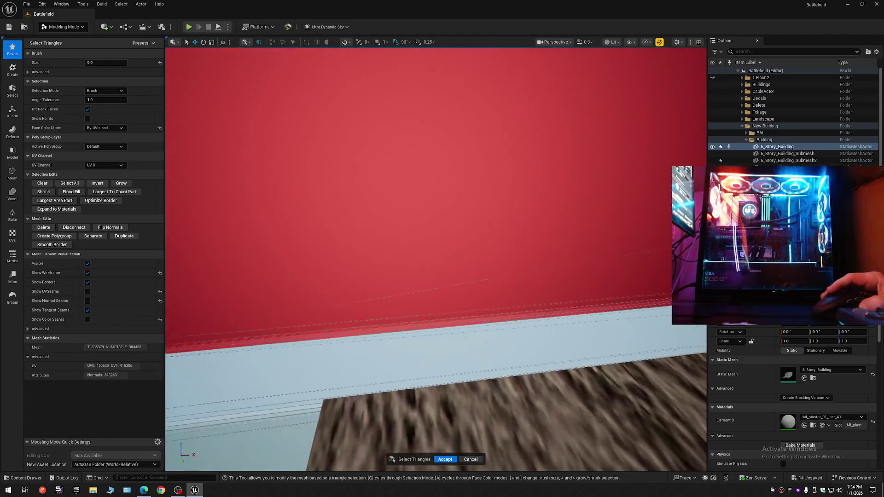
key(d)
key(w)
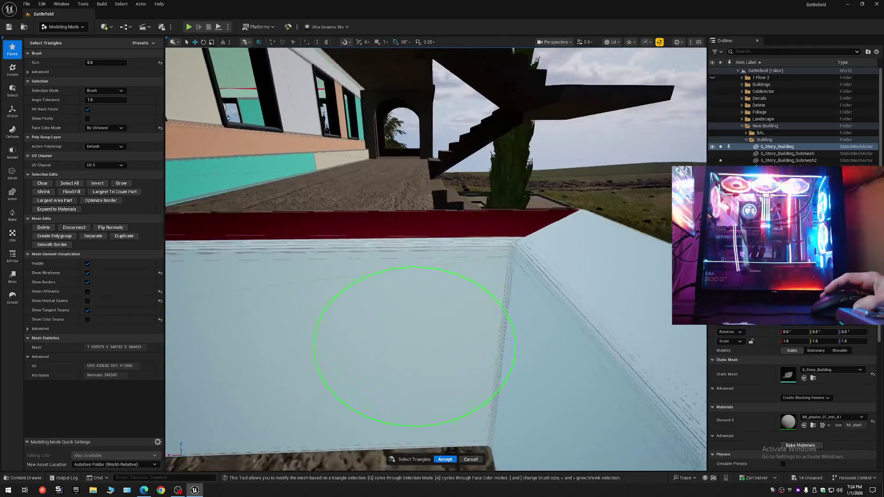
click(420, 242)
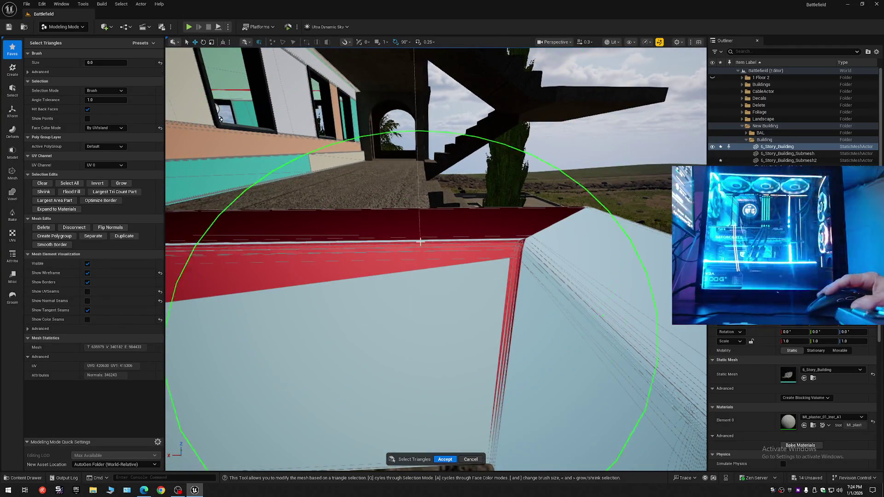
click(420, 276)
key(w)
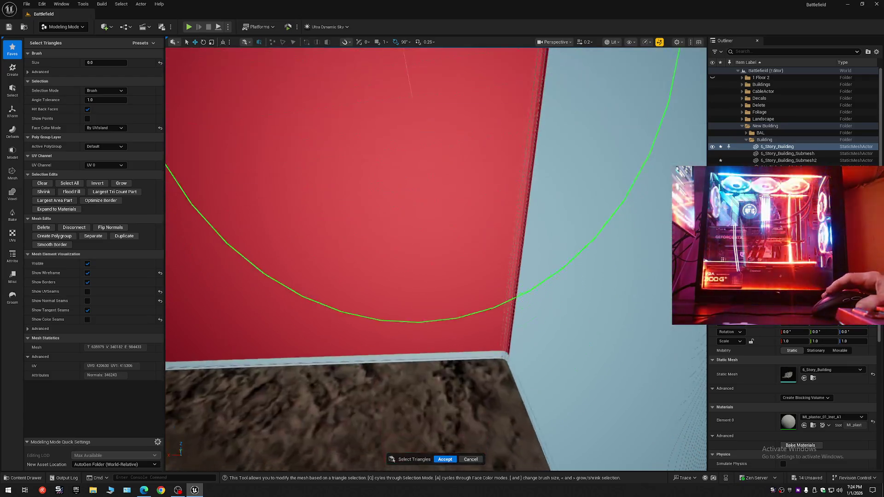
key(s)
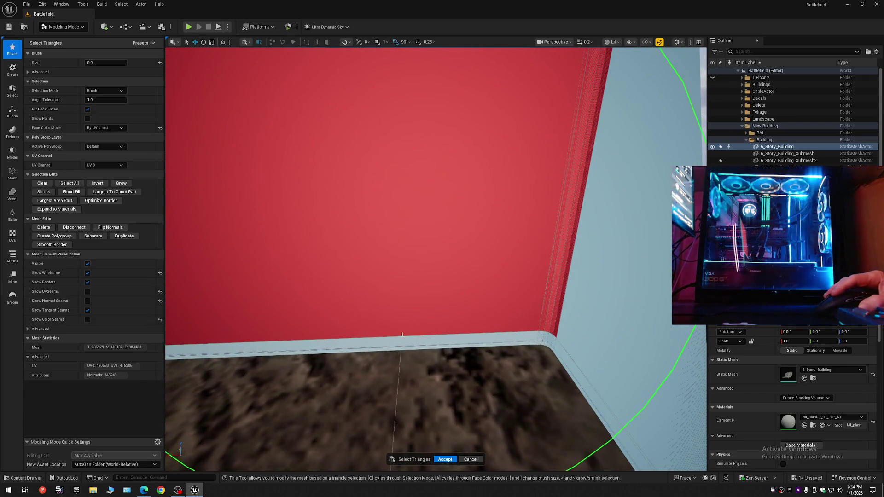
drag(402, 335, 403, 343)
- Survey the red wall and walkway from above to check the painted faces
key(a)
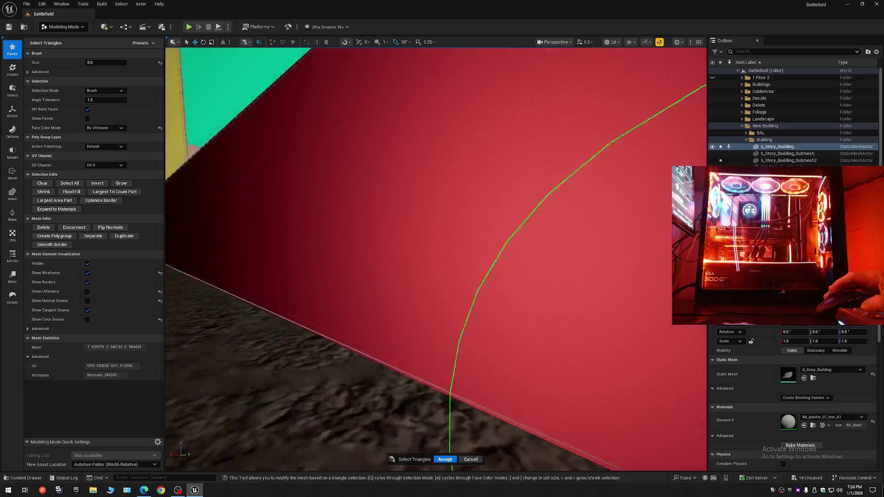
key(d)
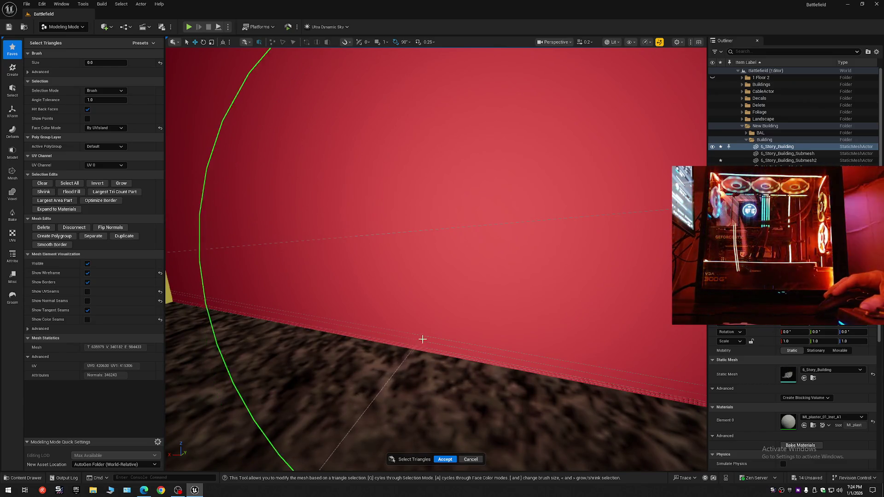
key(s)
key(e)
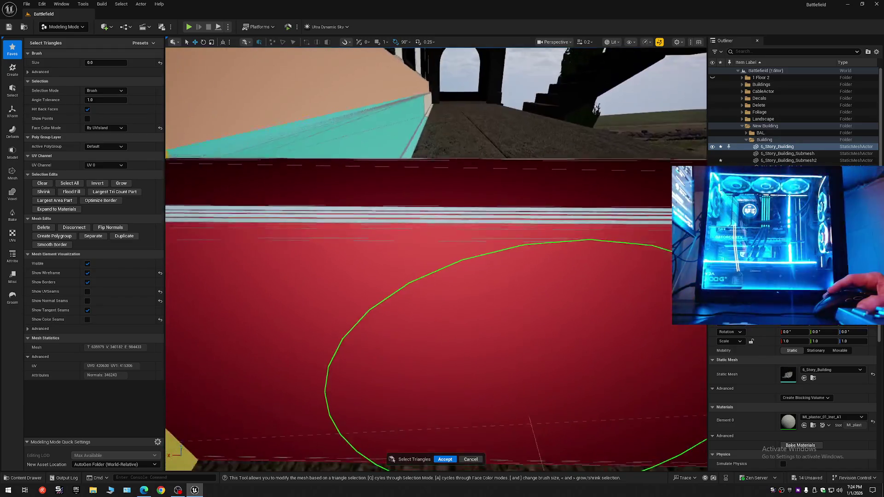
key(e)
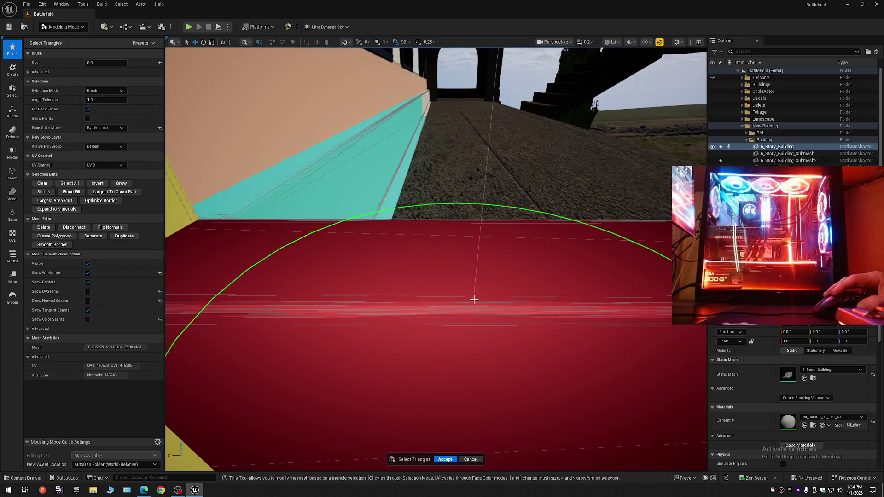
key(s)
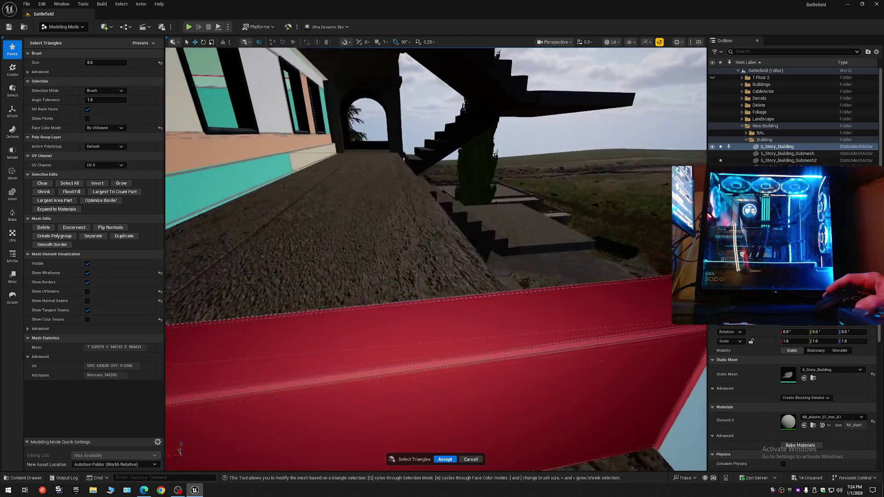
key(w)
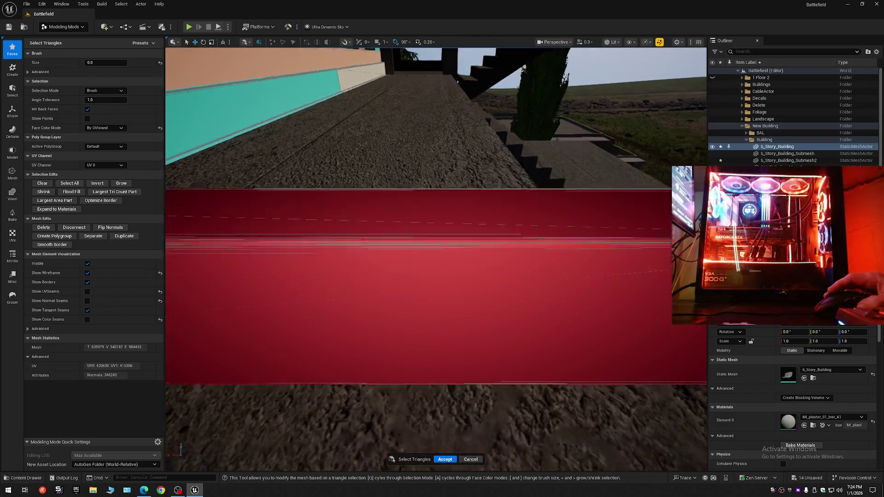
key(q)
key(e)
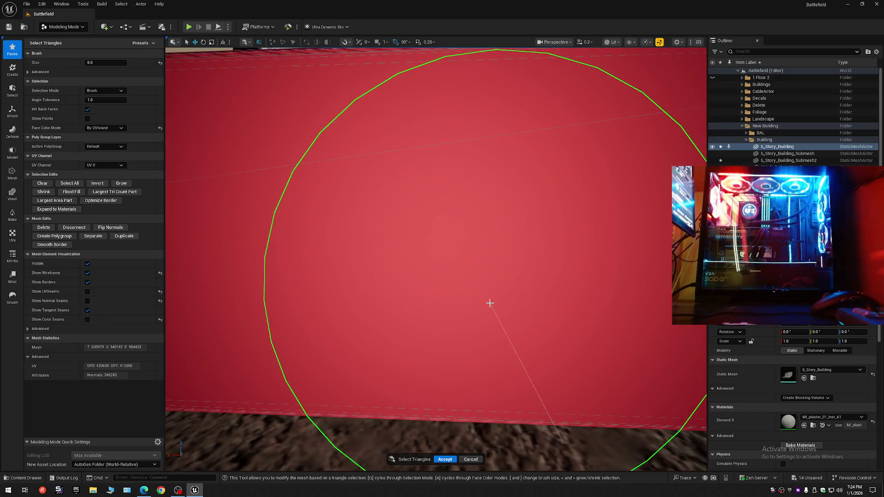
key(s)
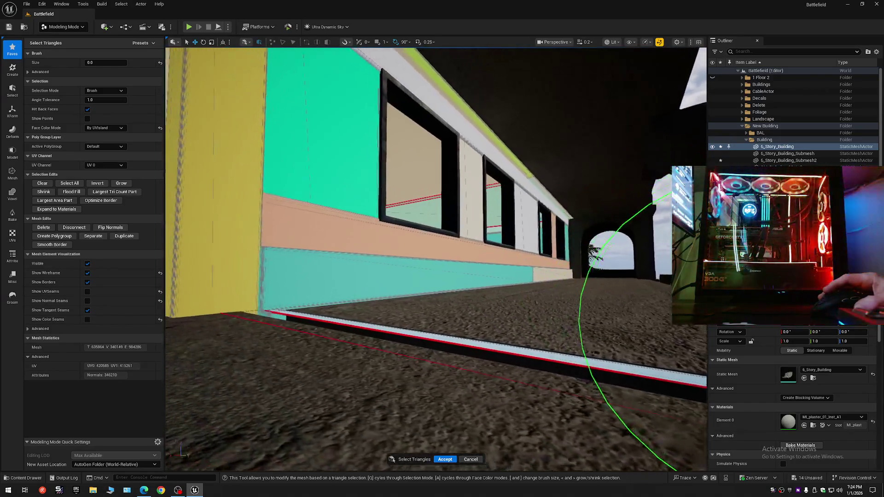
- Extend the selection over the beige wall band by the balcony railing
key(d)
key(w)
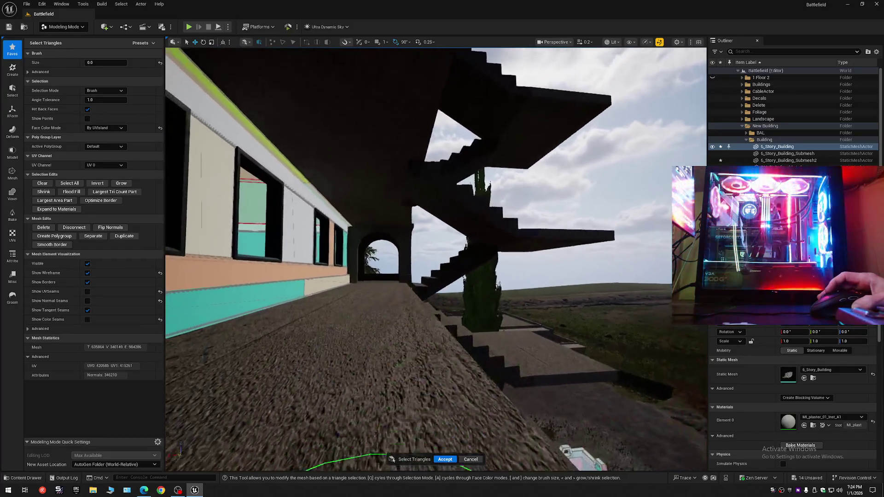
key(a)
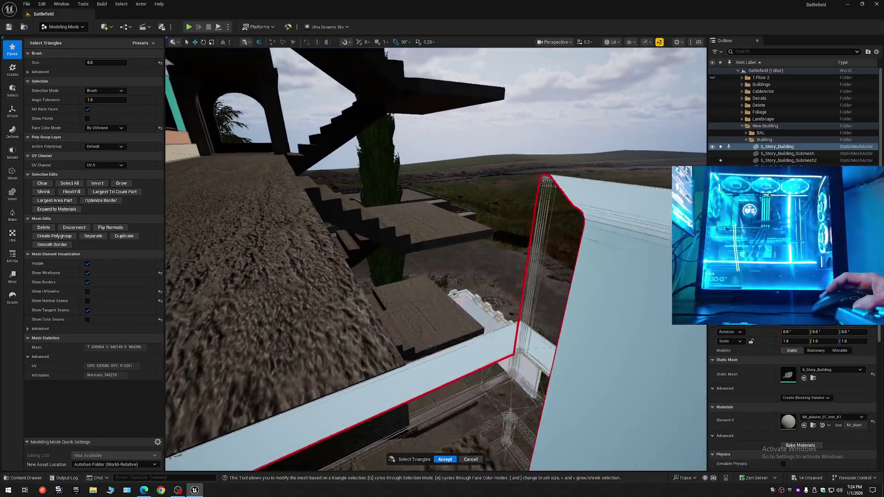
key(w)
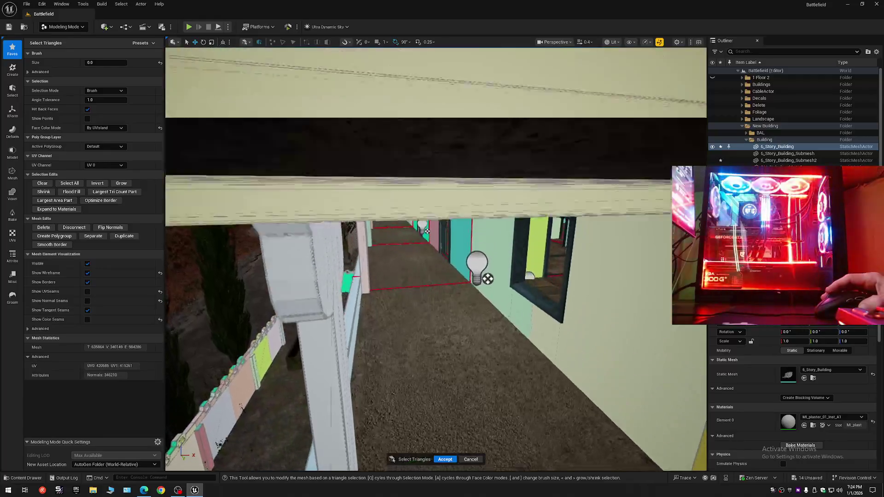
key(w)
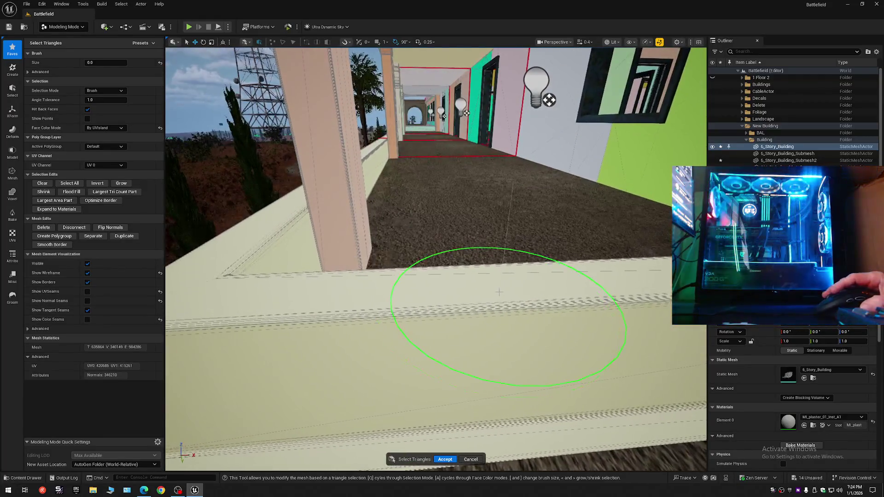
drag(502, 304, 505, 318)
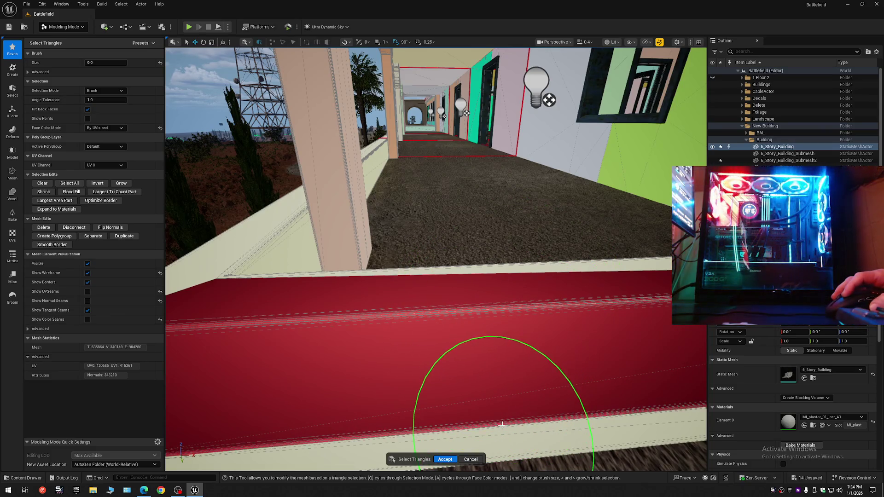
- Select the red-topped wall's front face and its lower band
key(w)
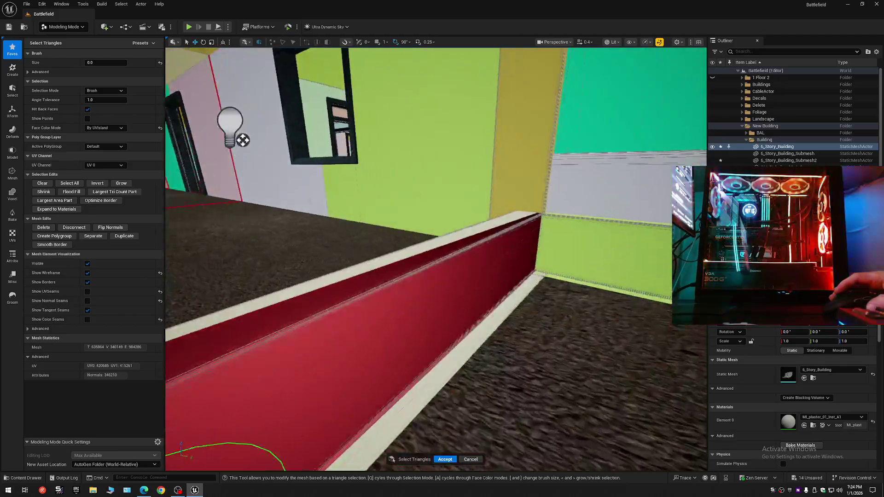
key(e)
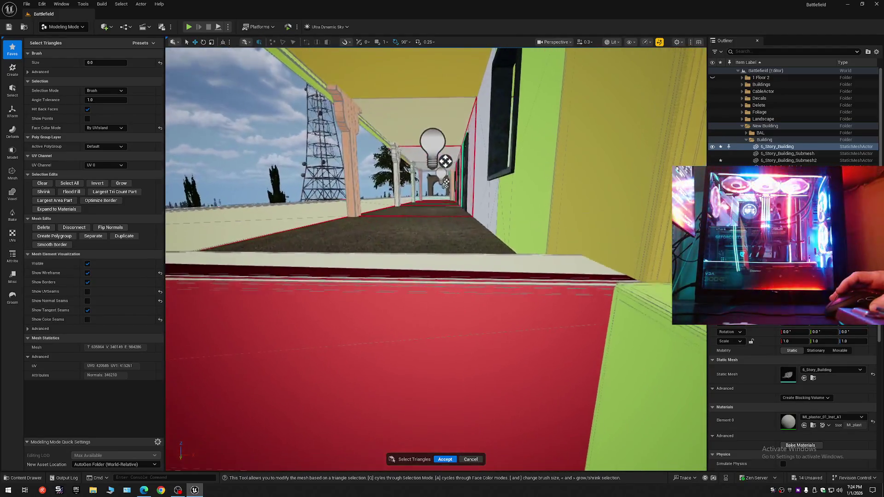
key(w)
key(q)
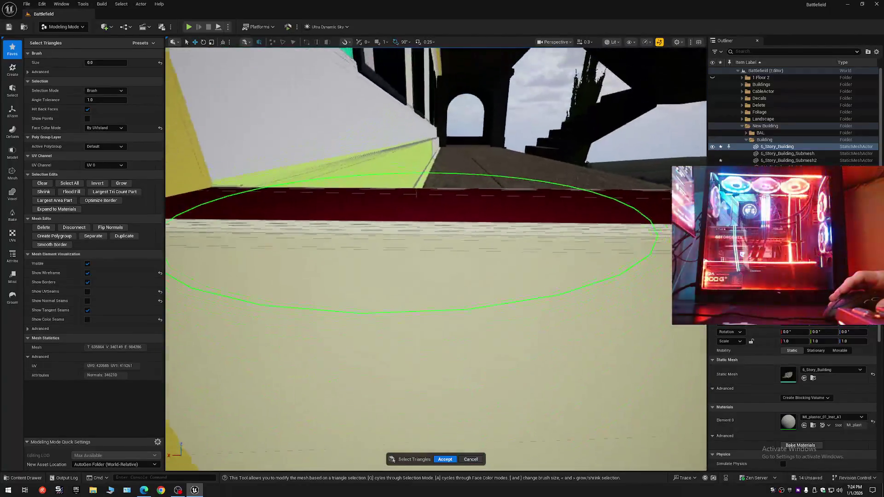
click(404, 242)
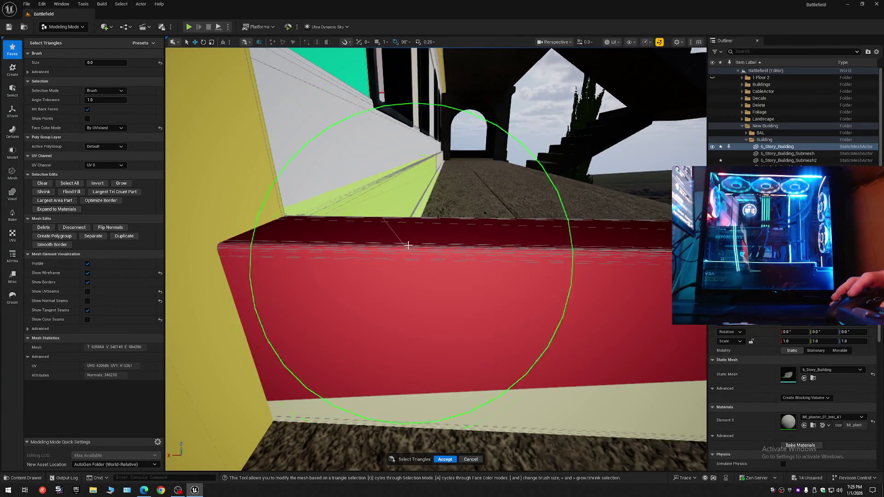
mouse_move(413, 393)
mouse_down()
mouse_move(414, 419)
mouse_move(510, 393)
mouse_move(507, 308)
mouse_up()
- Delete the selected wall triangles, then undo an accidental ledge selection
scroll(509, 311, up, 8)
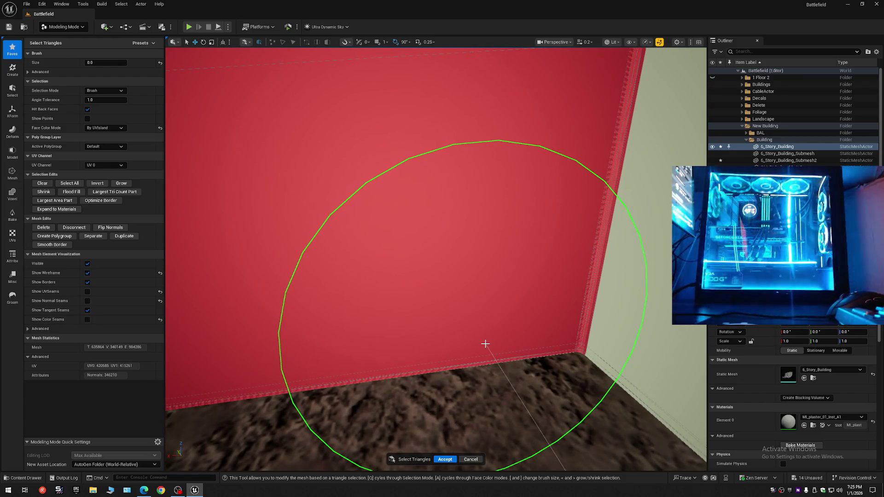
key(Delete)
scroll(487, 327, up, 4)
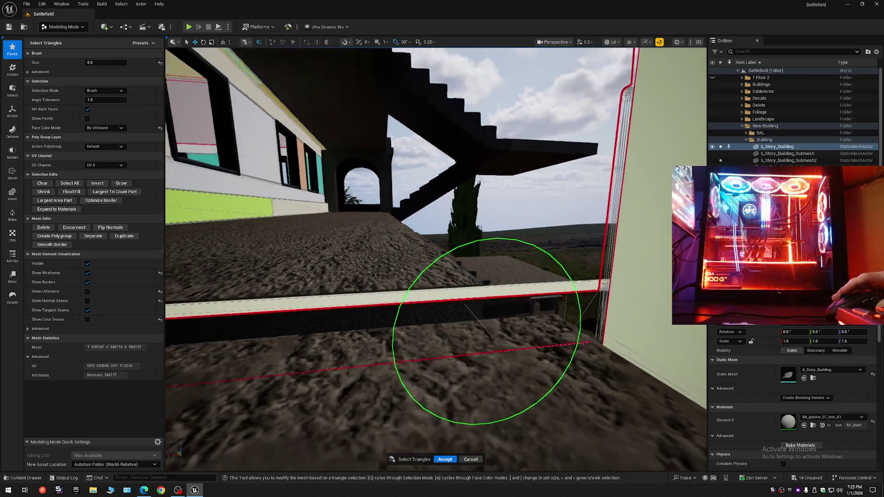
scroll(463, 281, up, 5)
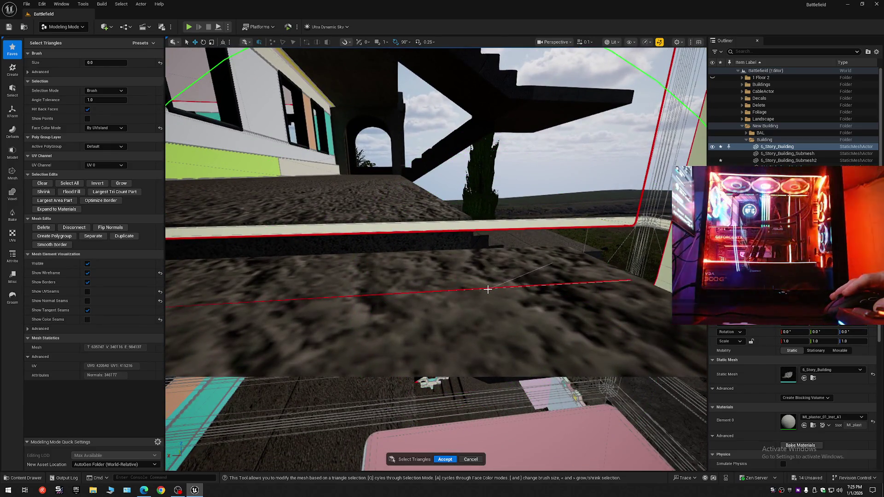
click(488, 288)
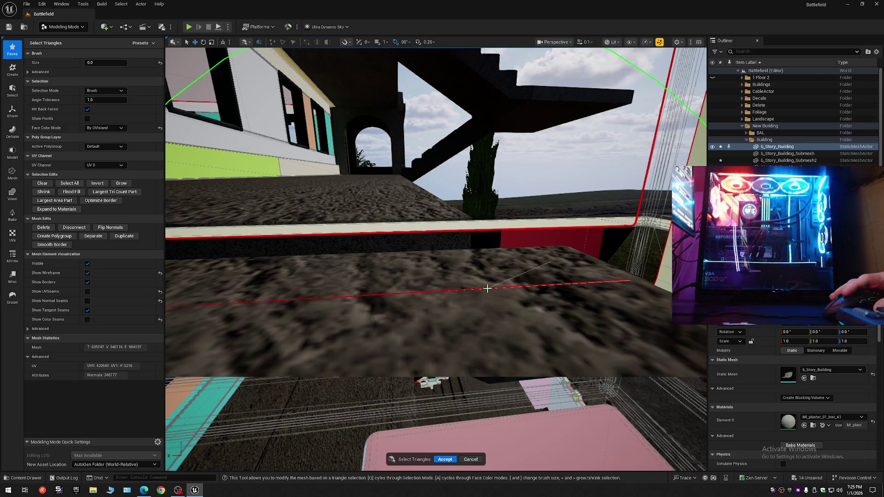
key(ctrl+z)
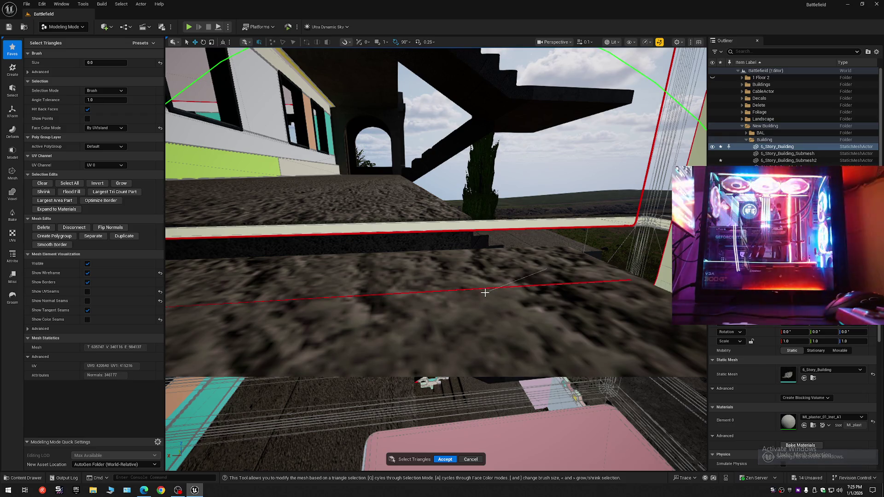
mouse_move(473, 277)
mouse_down()
mouse_move(401, 282)
mouse_move(529, 331)
mouse_move(697, 454)
mouse_move(461, 359)
mouse_move(436, 440)
mouse_up()
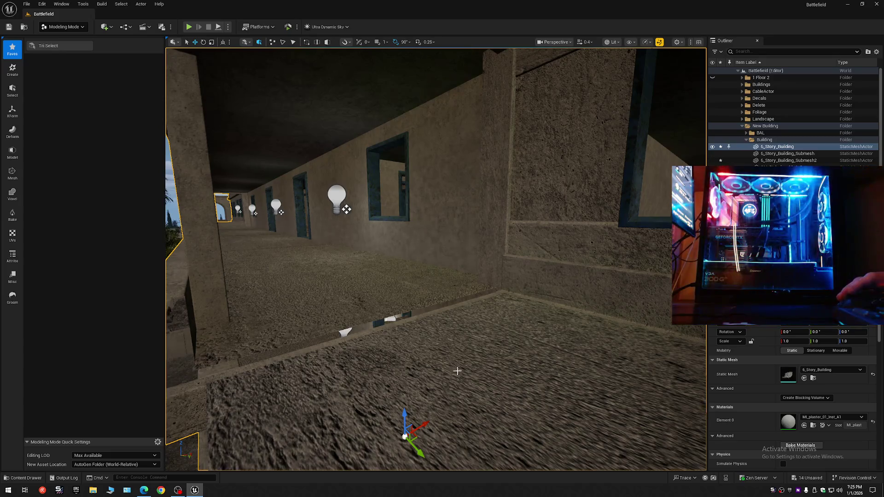
key(s)
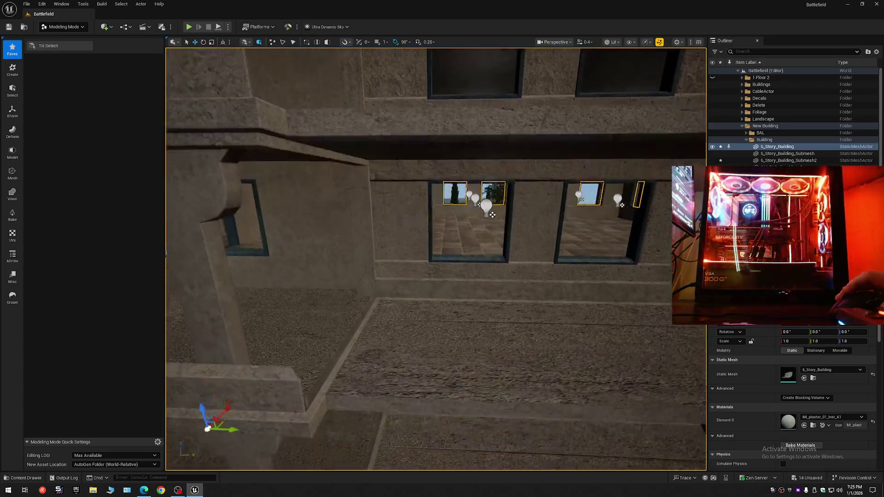
scroll(436, 260, up, 2)
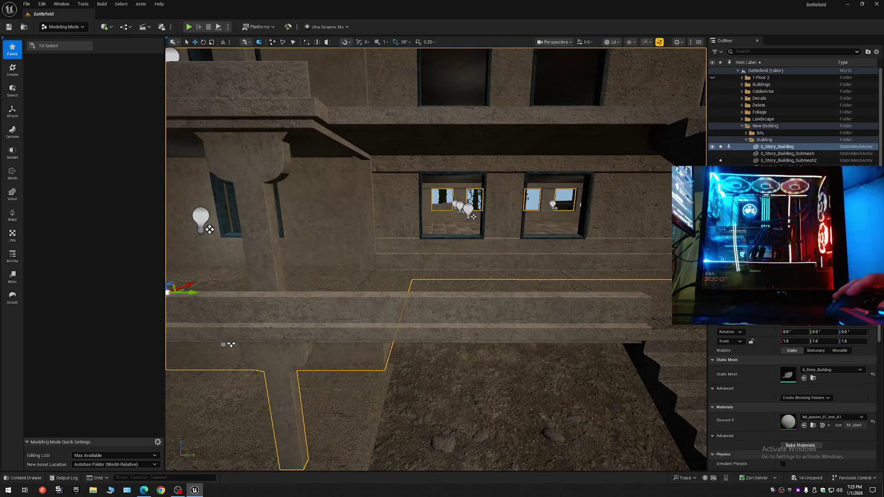
click(441, 319)
key(s)
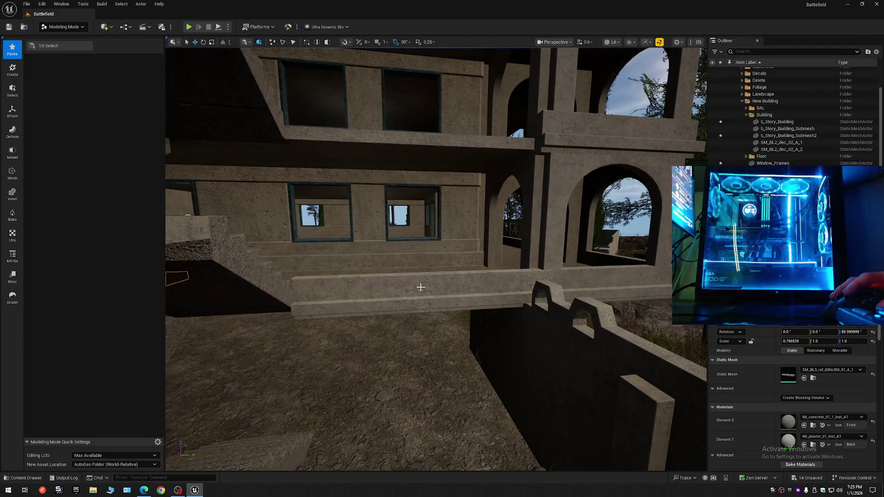
- Alt-drag the parapet slab beside the stairs one floor up, then fly along the ledge to check alignment
click(407, 286)
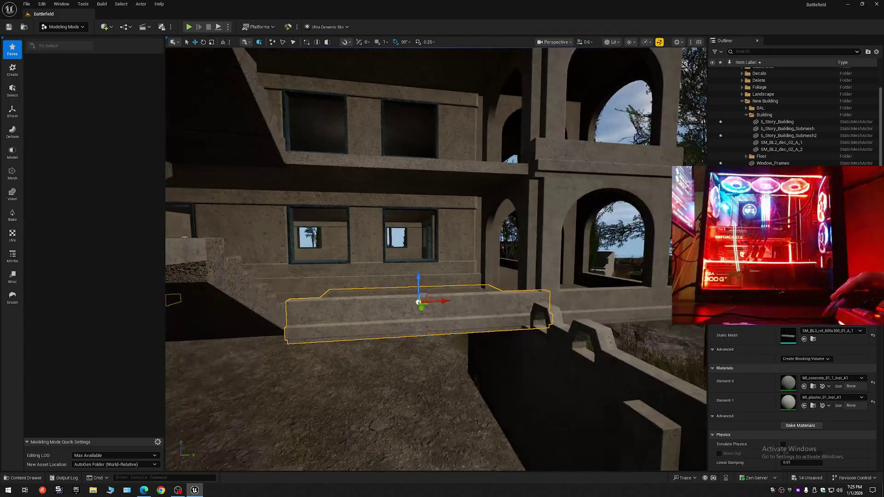
drag(419, 282, 412, 156)
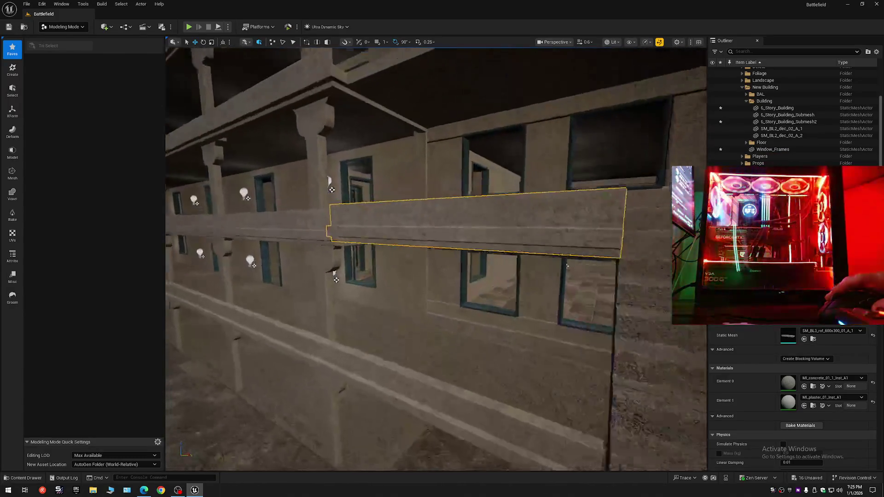
scroll(403, 180, down, 2)
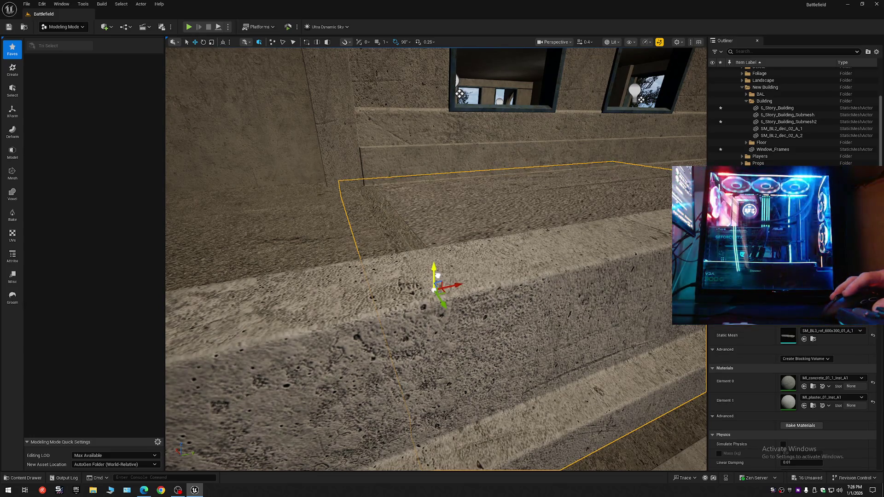
drag(448, 251, 448, 154)
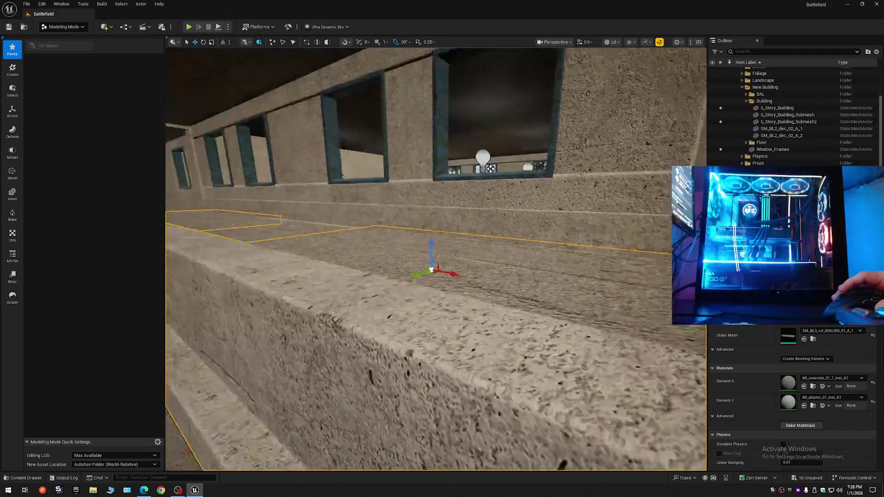
scroll(436, 258, down, 1)
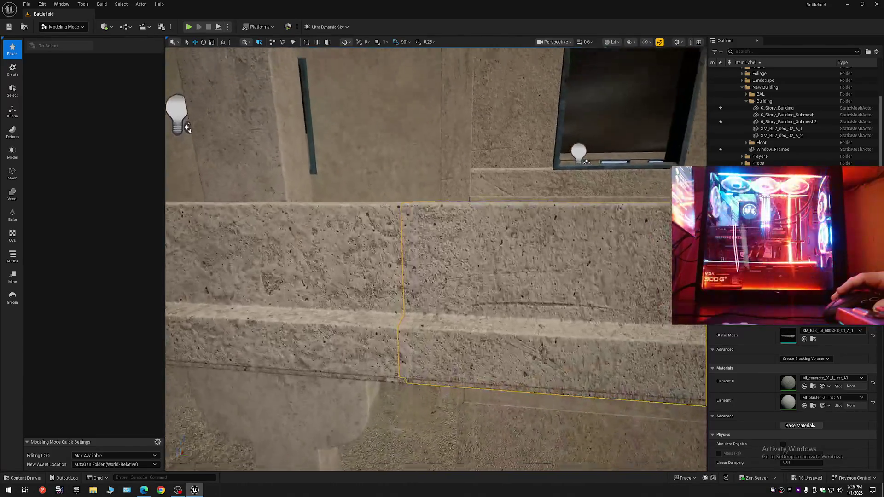
scroll(557, 211, up, 5)
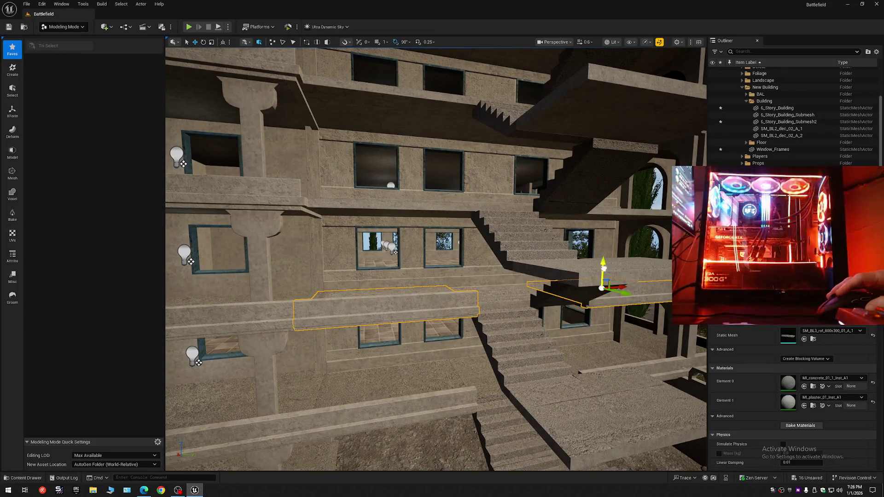
- Alt-drag copies of both SM_BL3_rof slabs up one floor along Z
drag(603, 268, 604, 210)
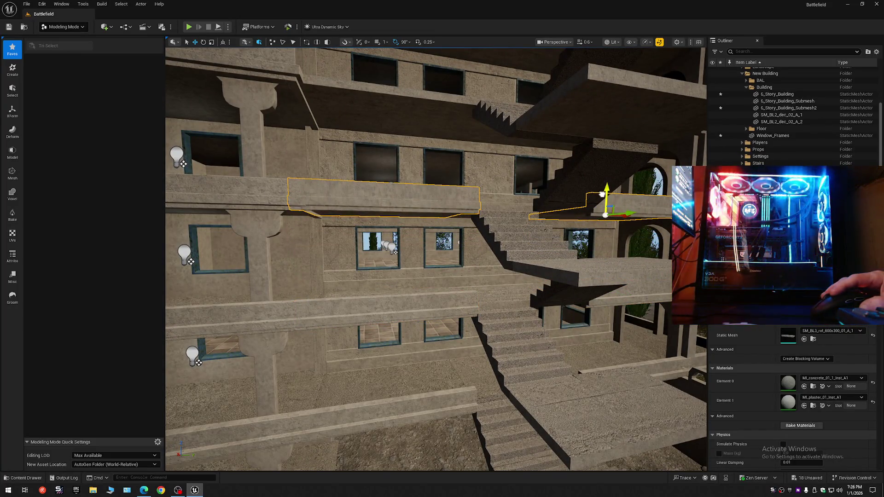
scroll(602, 193, down, 4)
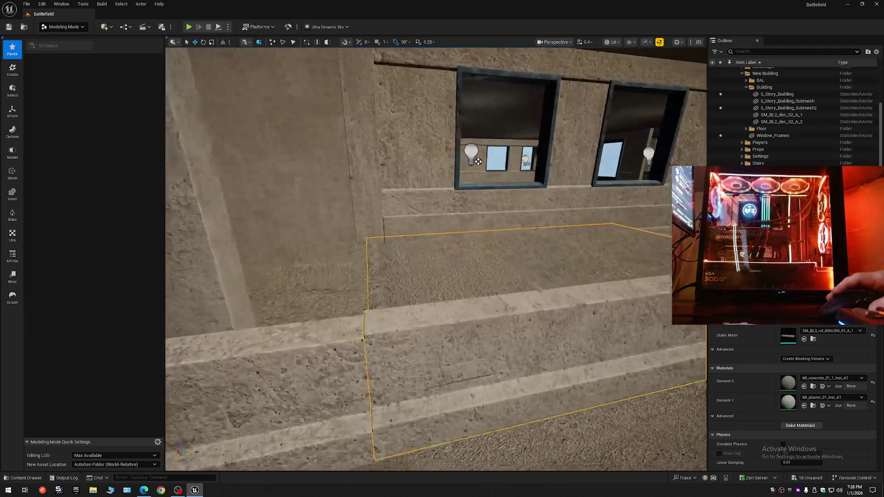
scroll(459, 230, down, 3)
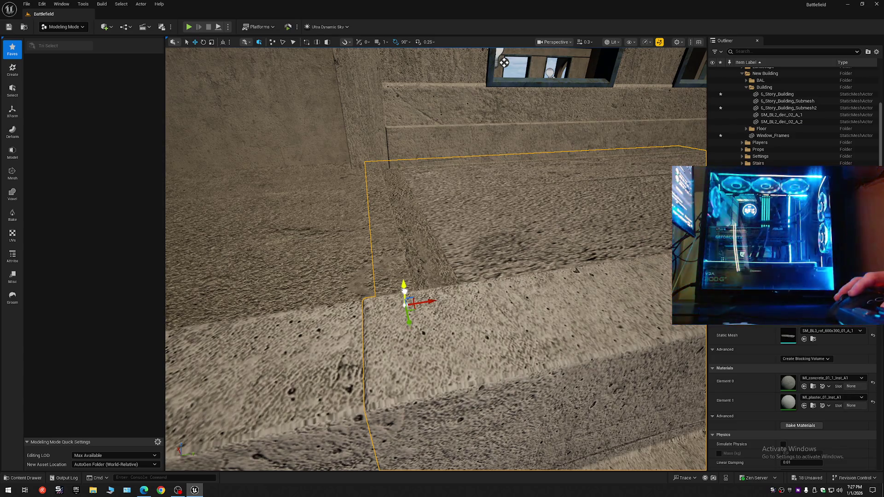
scroll(504, 62, up, 2)
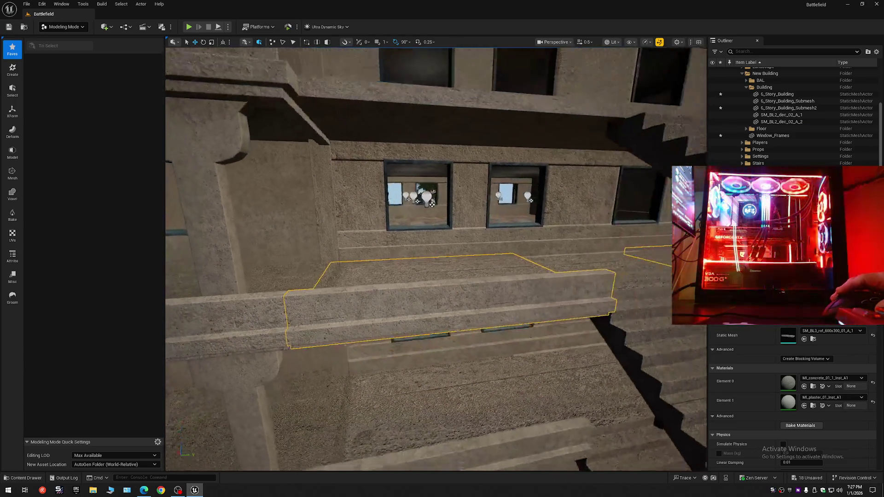
scroll(614, 245, up, 3)
- Duplicate the slabs one more floor up and lower them onto the balcony ledge
drag(602, 253, 598, 177)
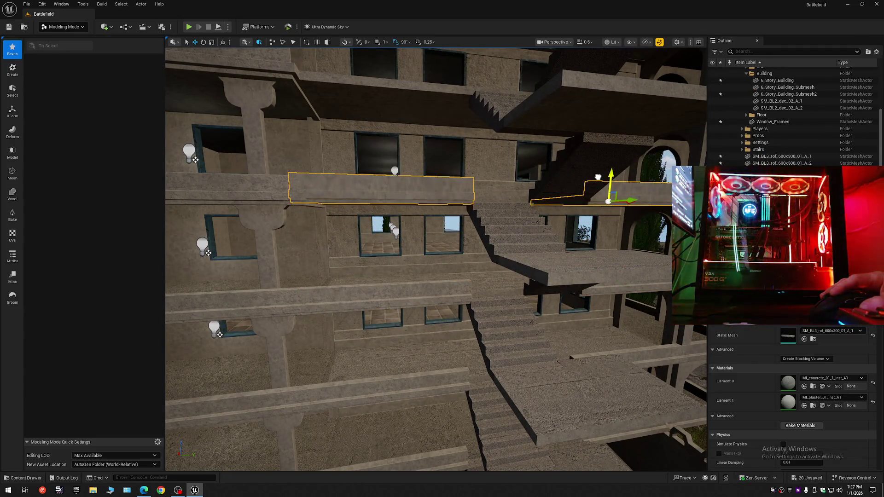
scroll(598, 177, up, 6)
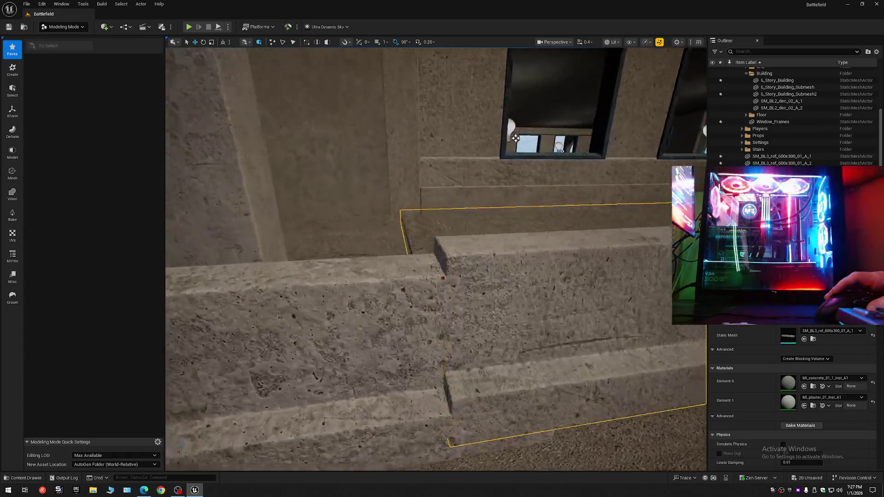
scroll(516, 139, up, 5)
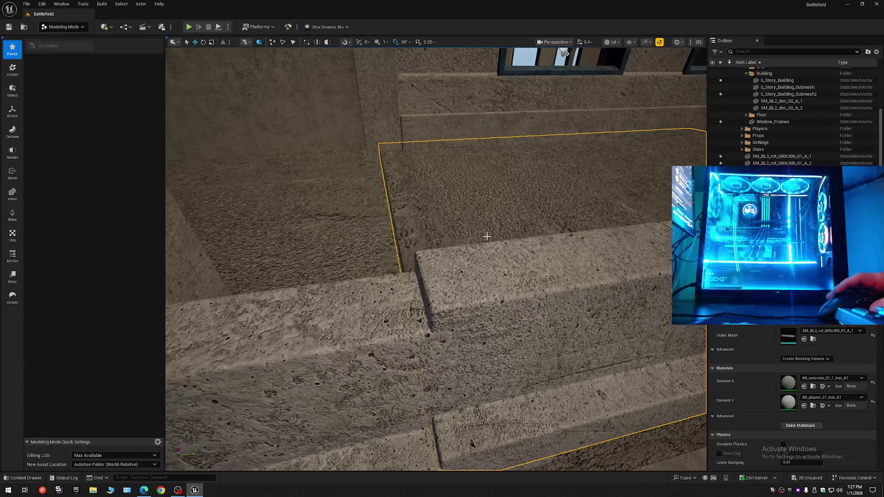
middle_click(479, 261)
drag(477, 240, 477, 262)
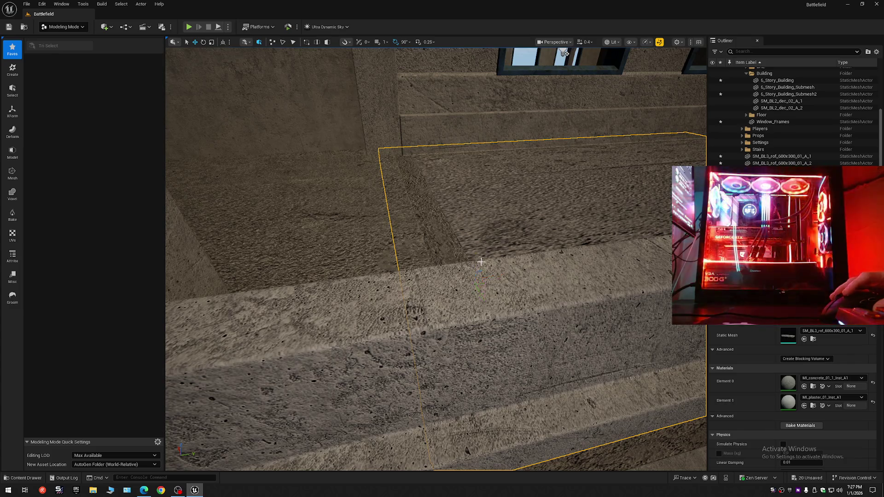
scroll(479, 261, down, 10)
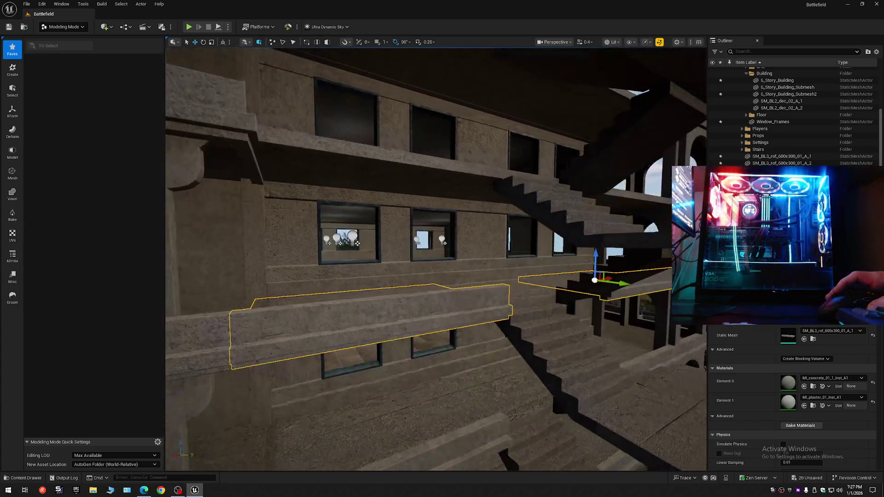
- Copy the slabs up another floor to create _A_3 and _A_4, adjusting the pivot
scroll(590, 258, down, 2)
mouse_move(591, 257)
mouse_down()
mouse_move(592, 157)
mouse_move(594, 172)
mouse_move(458, 195)
mouse_move(462, 189)
mouse_up()
scroll(458, 196, up, 10)
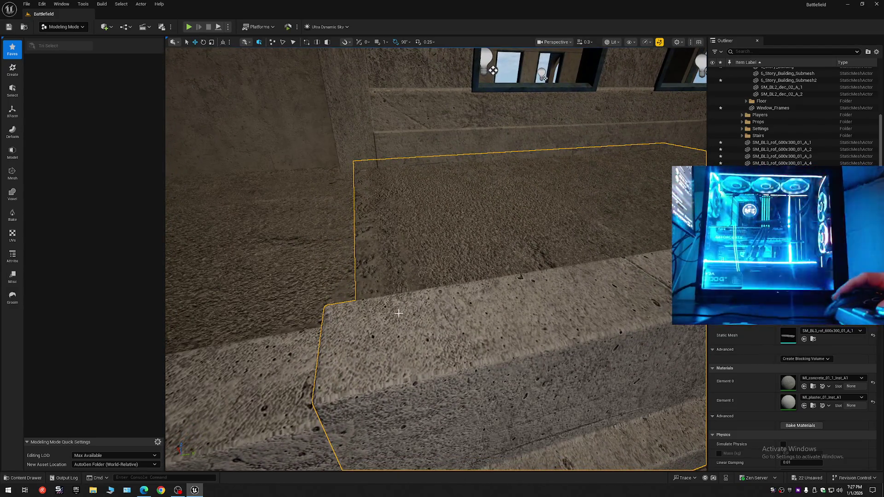
drag(398, 314, 403, 313)
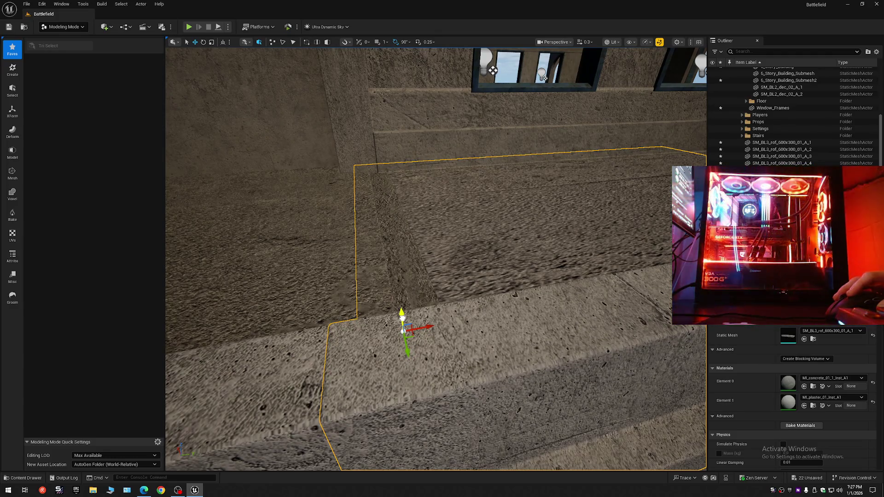
scroll(493, 70, down, 6)
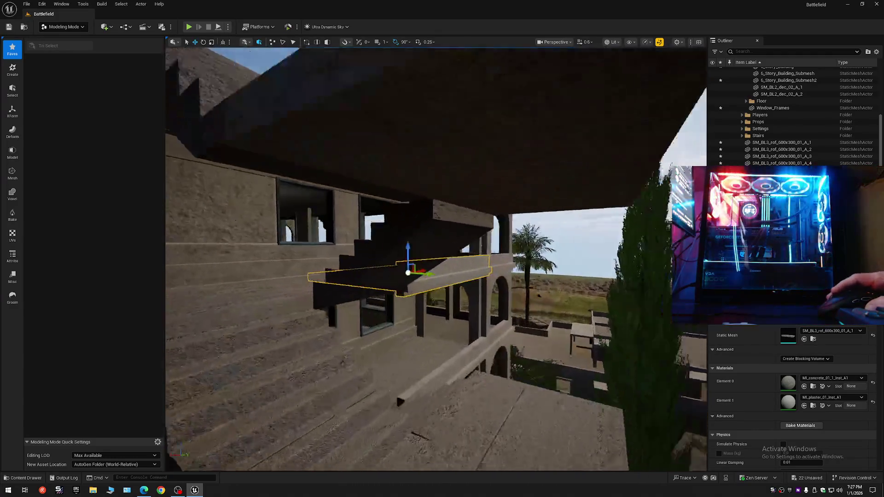
scroll(266, 232, down, 1)
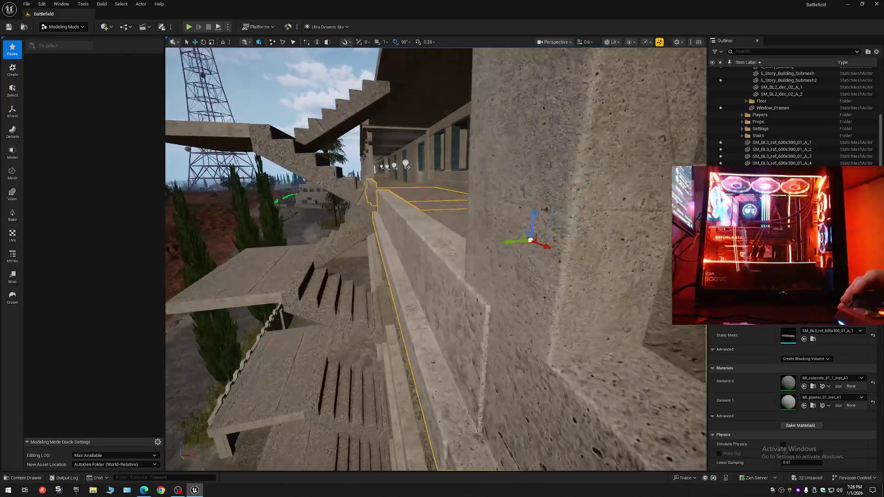
- Select and inspect the wall, pillar and stairway ledge pieces up close, including their undersides
click(444, 328)
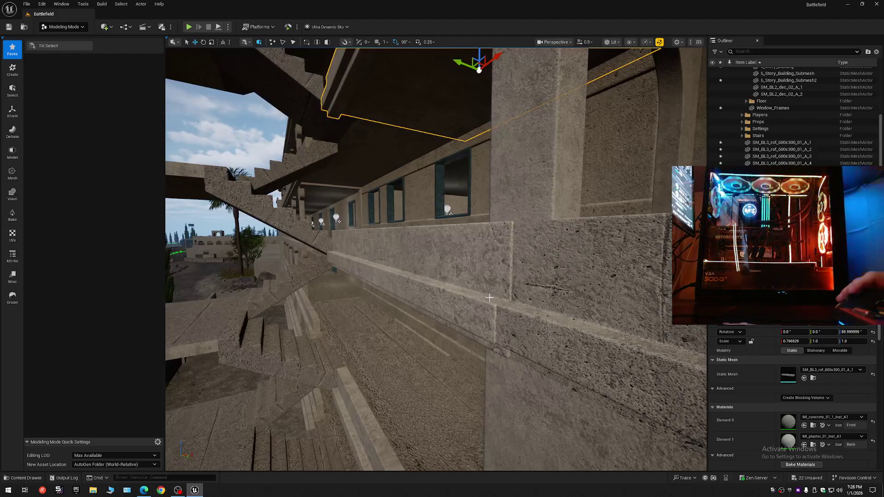
click(478, 266)
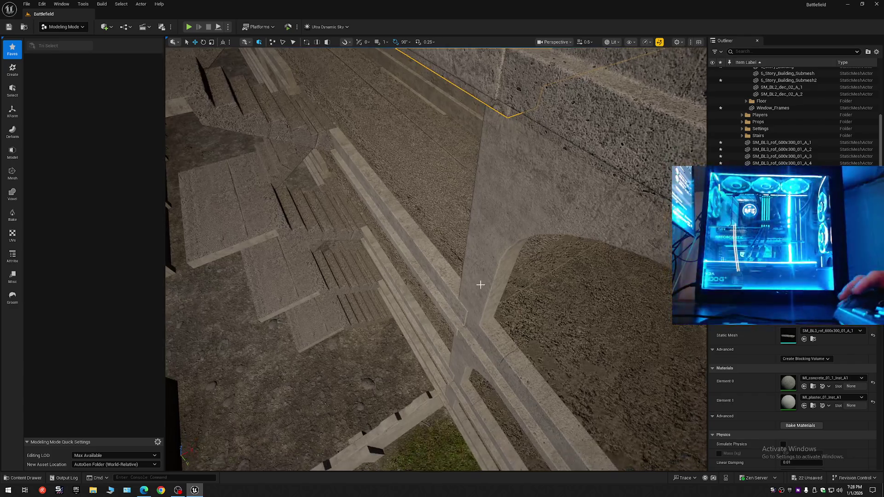
click(458, 309)
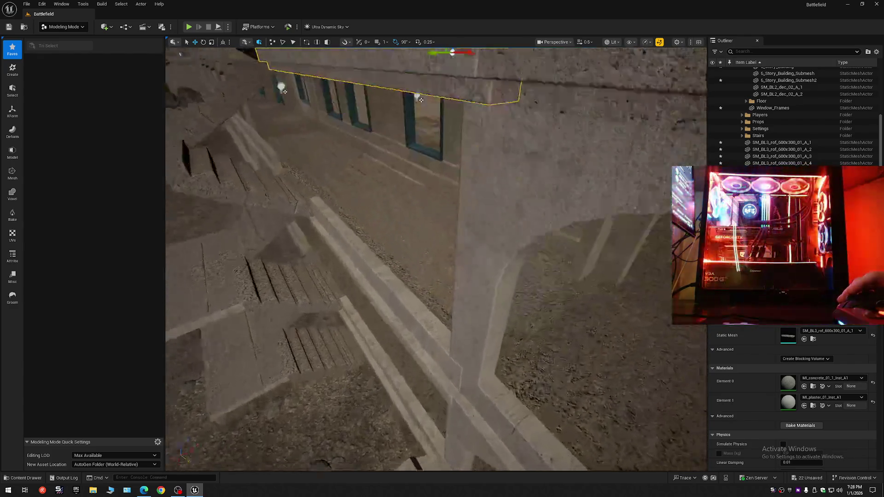
drag(477, 280, 477, 281)
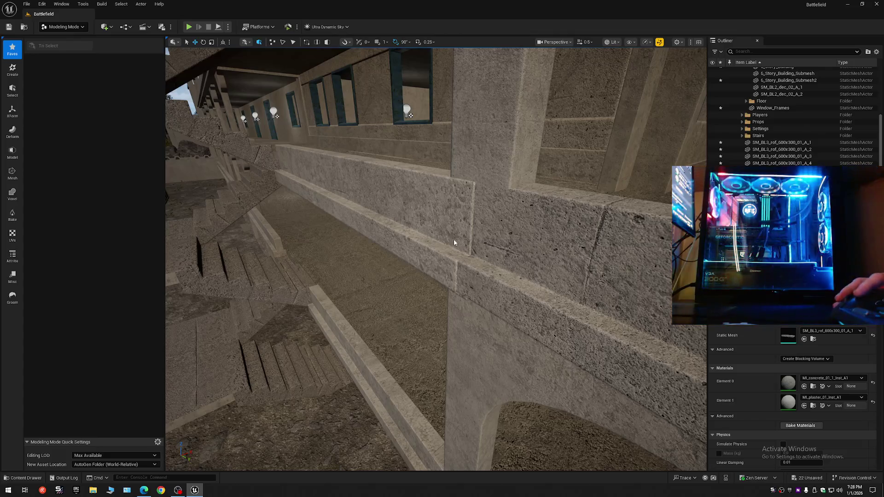
click(454, 243)
drag(454, 243, 459, 285)
drag(346, 208, 345, 208)
drag(472, 308, 472, 309)
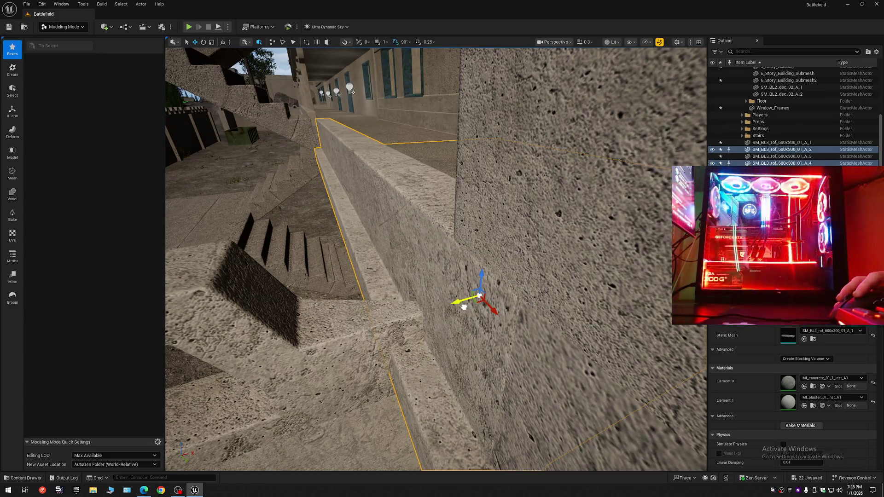
drag(472, 309, 472, 308)
scroll(472, 309, up, 1)
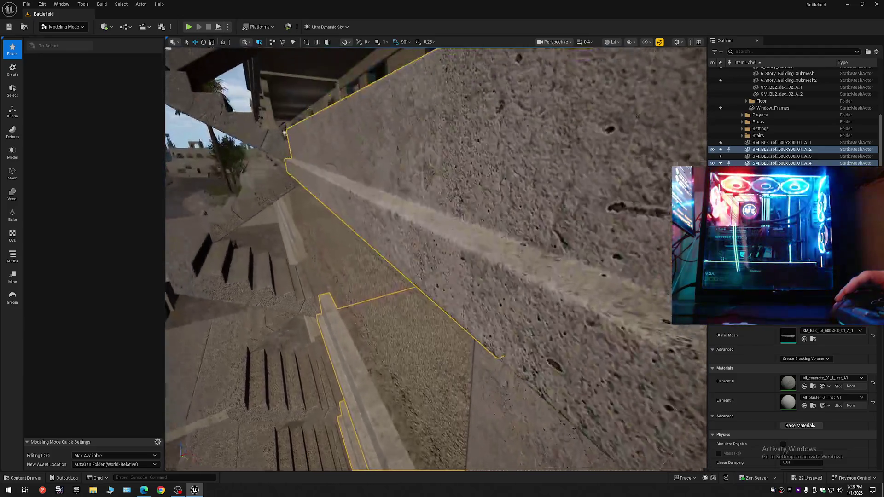
drag(472, 309, 472, 309)
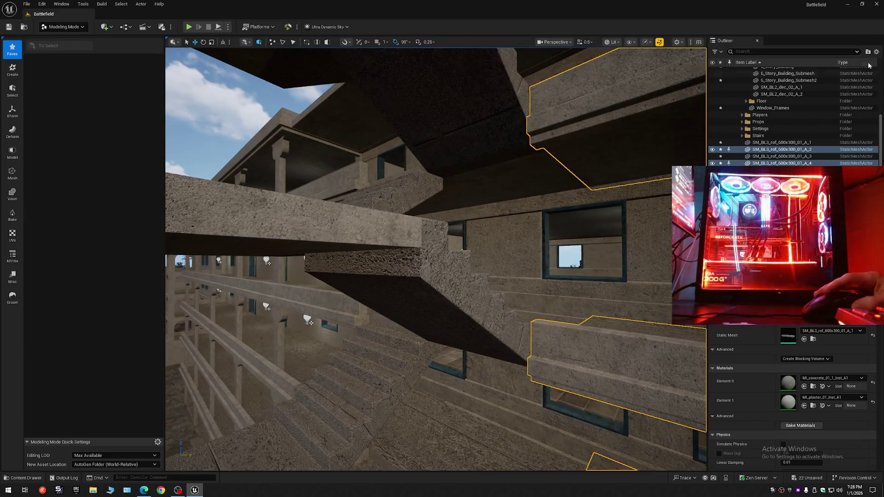
- Collapse the Outliner tree down to the Battlefield level's top-level folders
right_click(783, 67)
click(810, 90)
click(765, 70)
click(738, 71)
- Return to the facade and select the long floor slab at the stair landing
drag(614, 163, 614, 163)
drag(543, 218, 543, 217)
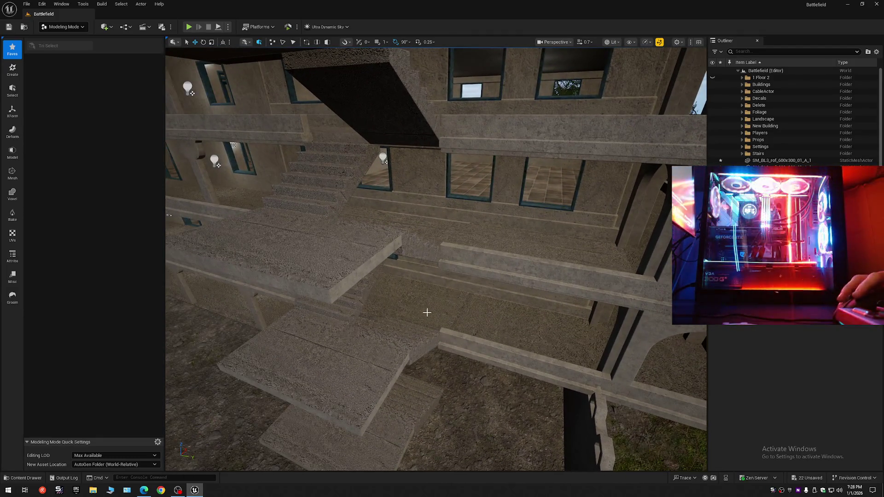
click(435, 237)
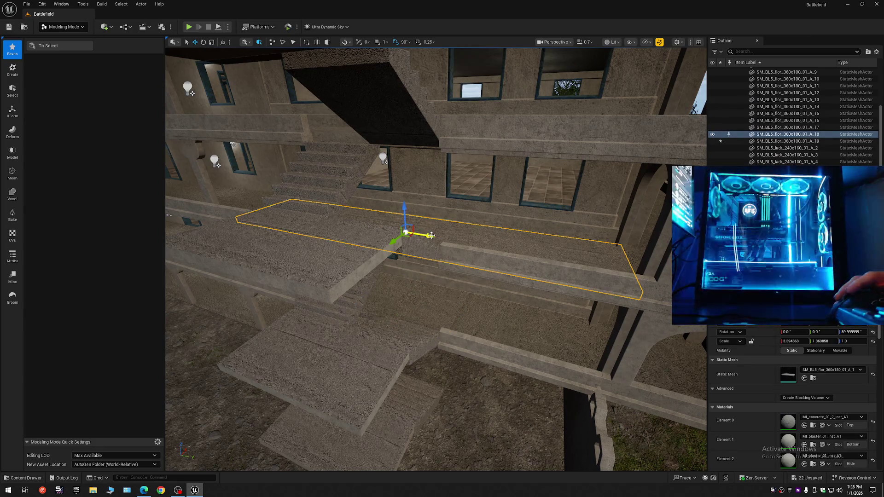
- Delete the stacked floor slabs sitting over the stair landings
key(Delete)
mouse_move(430, 235)
mouse_down()
mouse_move(191, 138)
mouse_move(242, 124)
mouse_move(433, 283)
mouse_up()
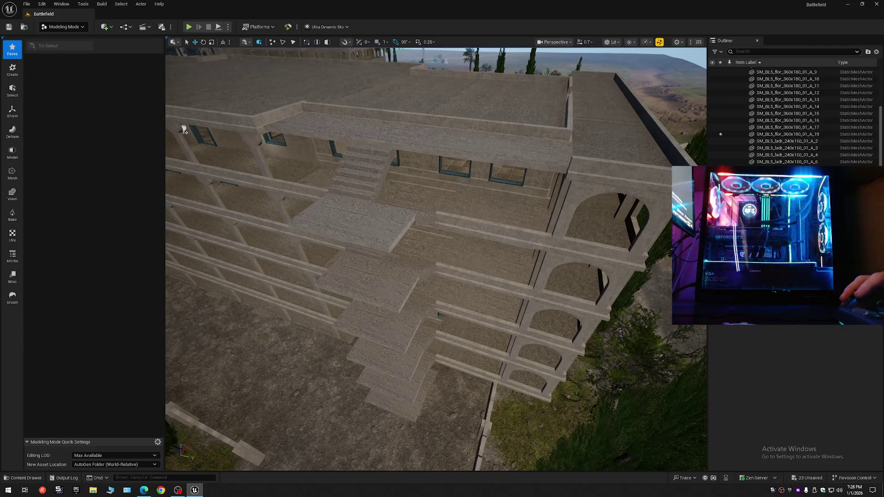
click(432, 284)
ctrl+click(428, 204)
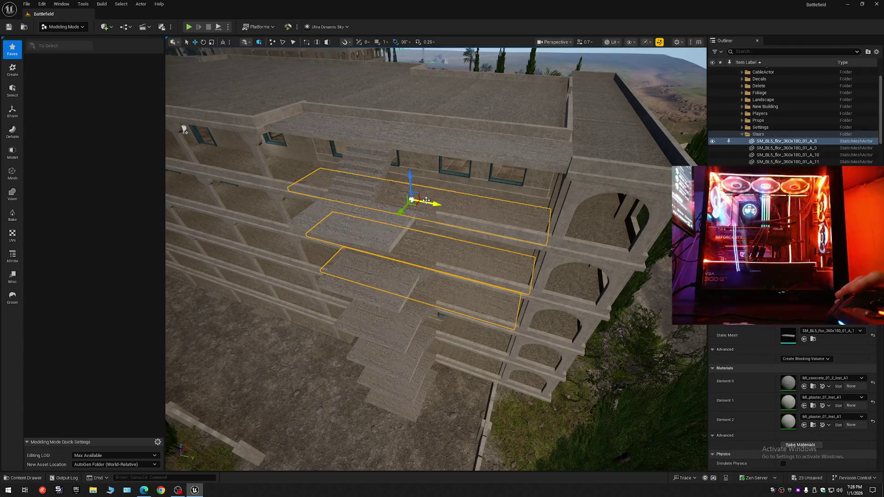
key(Delete)
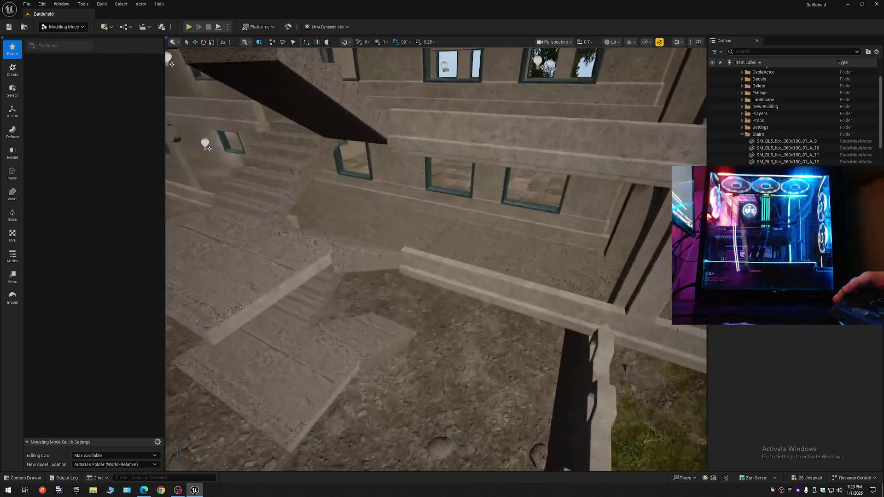
- Select the landing floor slab beside the stairs and view it from along the corridor
drag(414, 201, 415, 200)
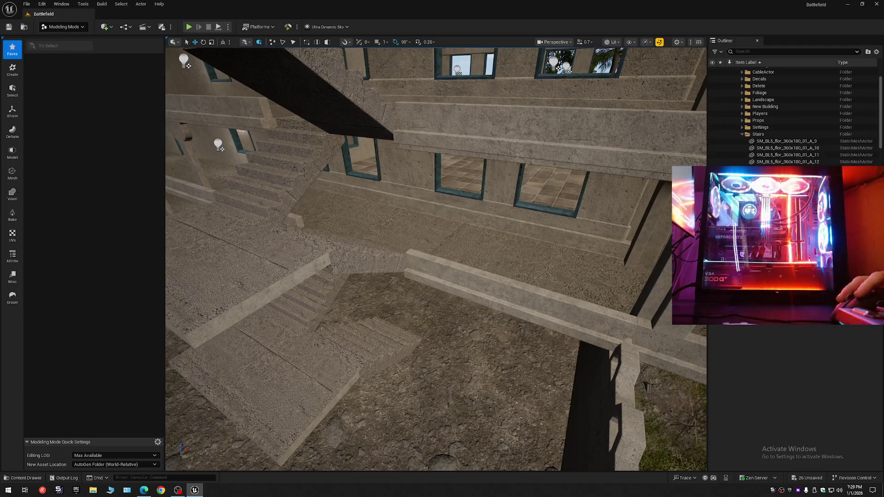
click(389, 217)
drag(455, 136, 455, 136)
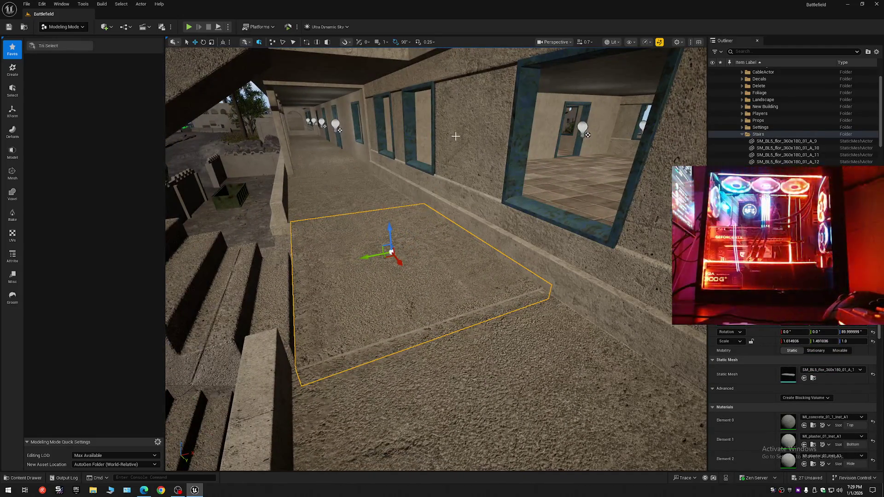
drag(481, 175, 488, 187)
scroll(481, 174, down, 1)
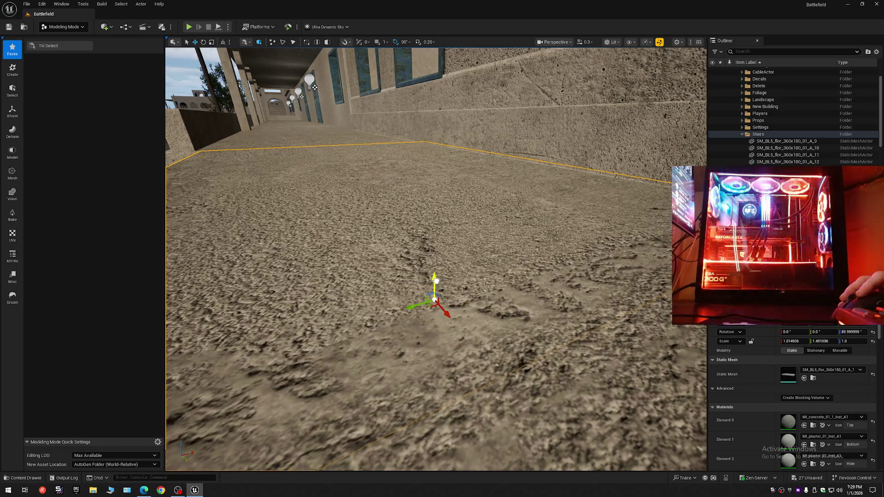
drag(436, 279, 436, 280)
scroll(436, 280, down, 2)
scroll(436, 280, up, 1)
scroll(436, 280, up, 1)
- Inspect where the landing slab meets the wall and pillar from several angles
drag(457, 251, 457, 250)
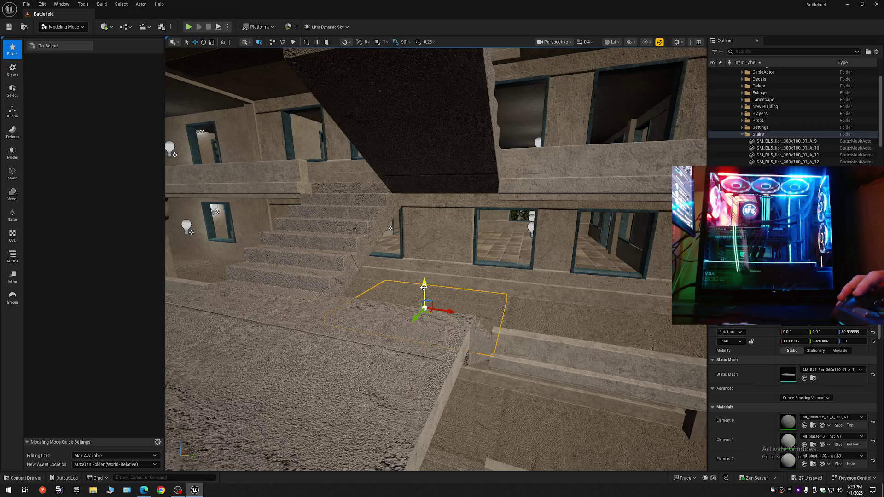
drag(530, 368, 530, 368)
scroll(530, 368, up, 1)
drag(473, 373, 473, 374)
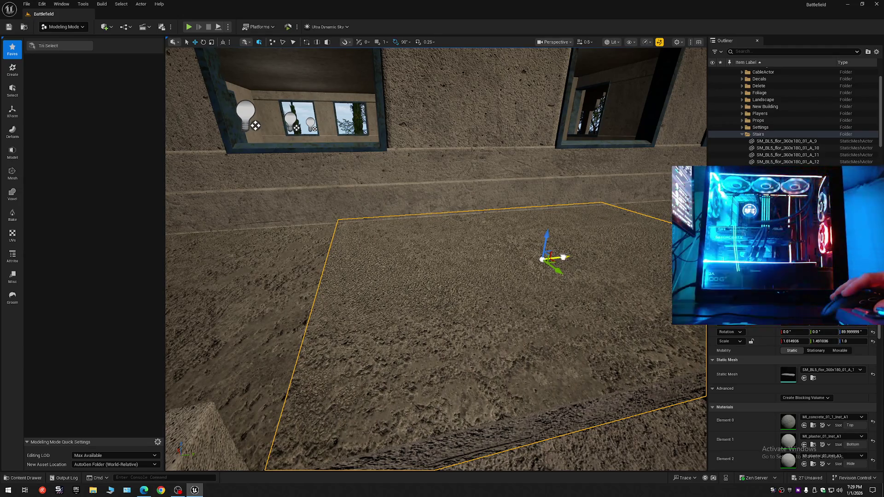
scroll(564, 262, down, 2)
drag(565, 261, 565, 262)
drag(608, 236, 608, 235)
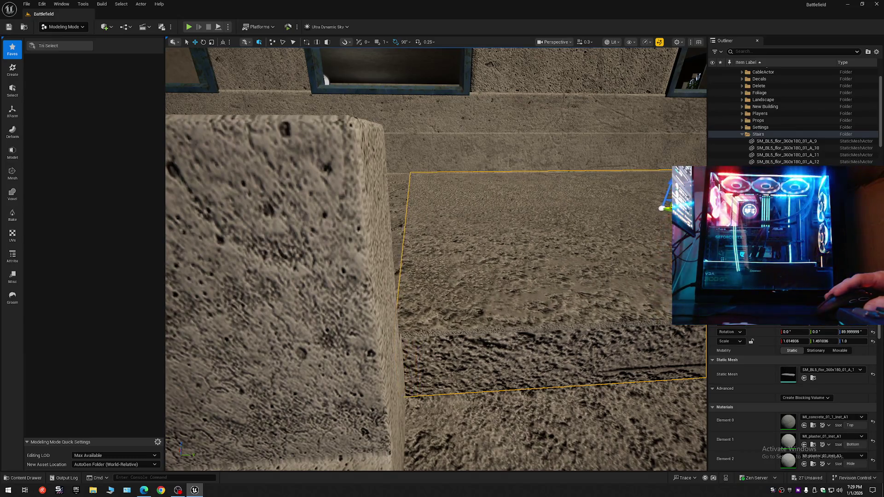
drag(465, 269, 465, 268)
drag(653, 167, 652, 167)
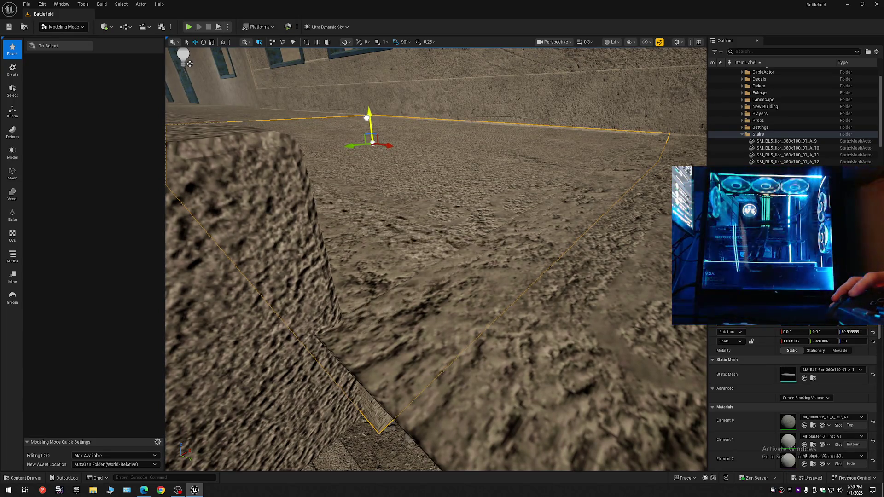
drag(378, 134, 450, 171)
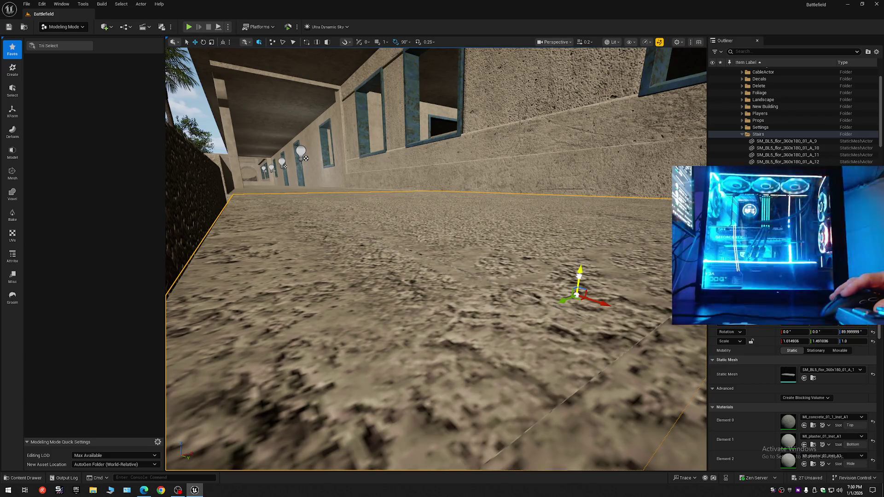
mouse_move(436, 258)
mouse_down()
mouse_move(436, 294)
mouse_move(323, 295)
mouse_move(322, 359)
mouse_move(415, 317)
mouse_move(473, 249)
mouse_up()
- Select the two landing floor slabs and Alt-drag them up on Z to make raised copies
click(500, 293)
drag(500, 292, 501, 302)
drag(459, 281, 449, 87)
drag(437, 258, 431, 158)
mouse_move(453, 239)
mouse_down()
mouse_move(453, 259)
mouse_move(452, 214)
mouse_up()
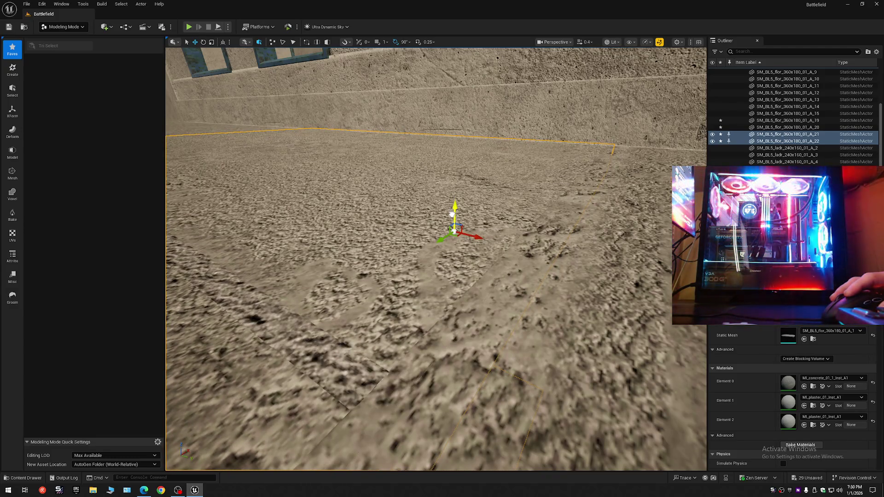
- Frame the raised floor slabs and orbit around to inspect them
key(f)
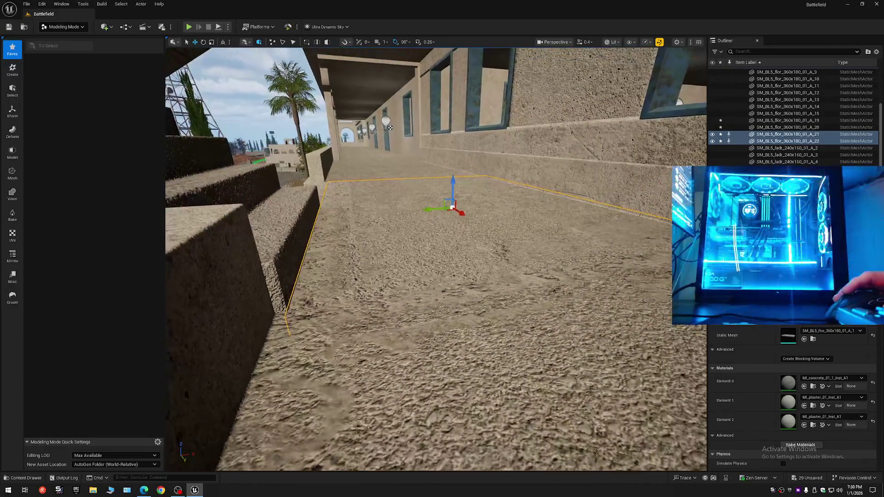
drag(437, 258, 386, 295)
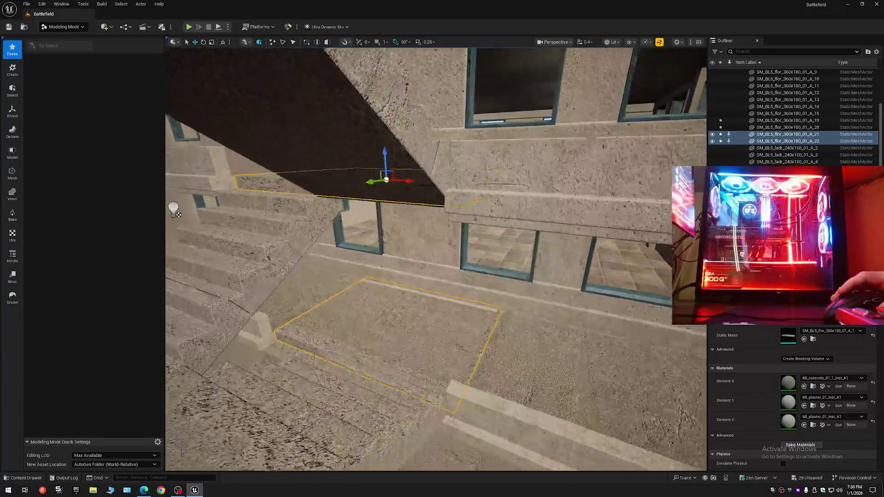
scroll(436, 258, up, 10)
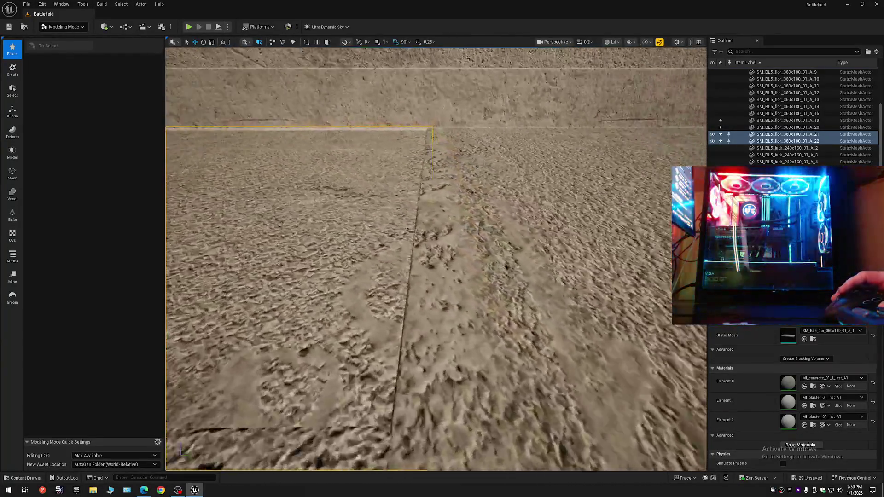
drag(439, 263, 422, 288)
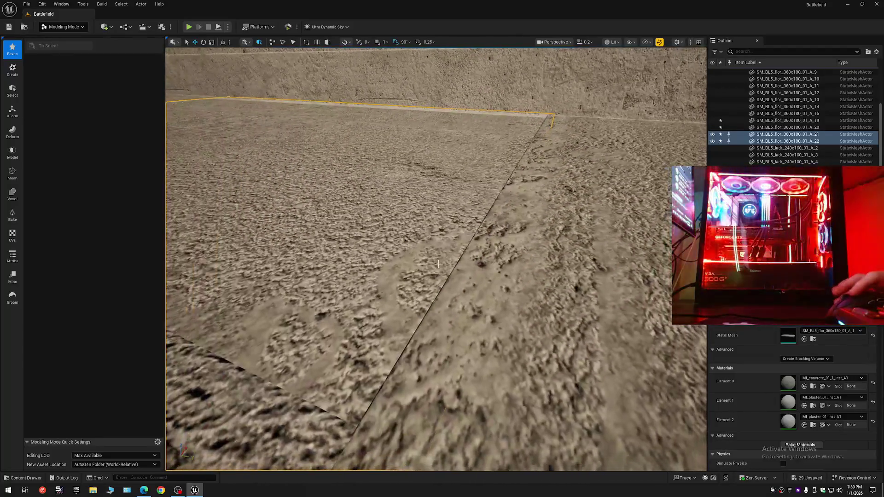
- Keep only slab A_21 selected, reposition its pivot, then select the stair flight beside the landing
click(439, 263)
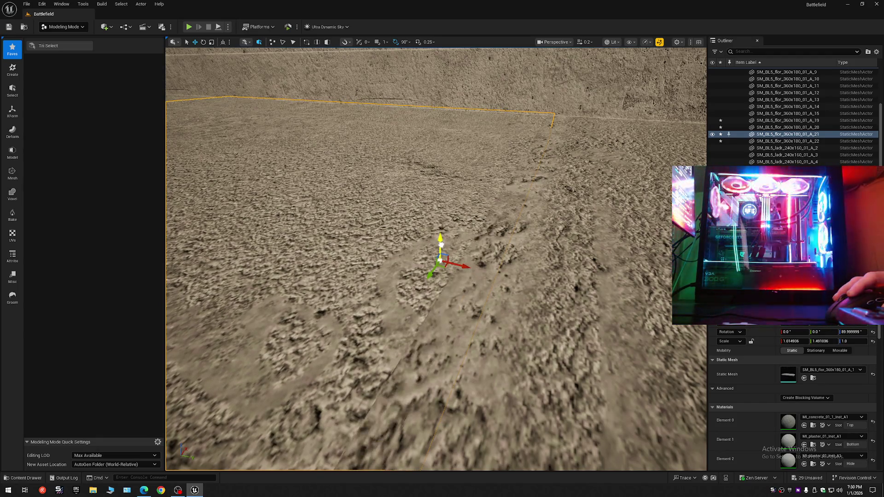
scroll(479, 277, up, 2)
mouse_move(495, 272)
mouse_down()
mouse_move(478, 277)
mouse_move(484, 299)
mouse_move(476, 271)
mouse_move(474, 287)
mouse_up()
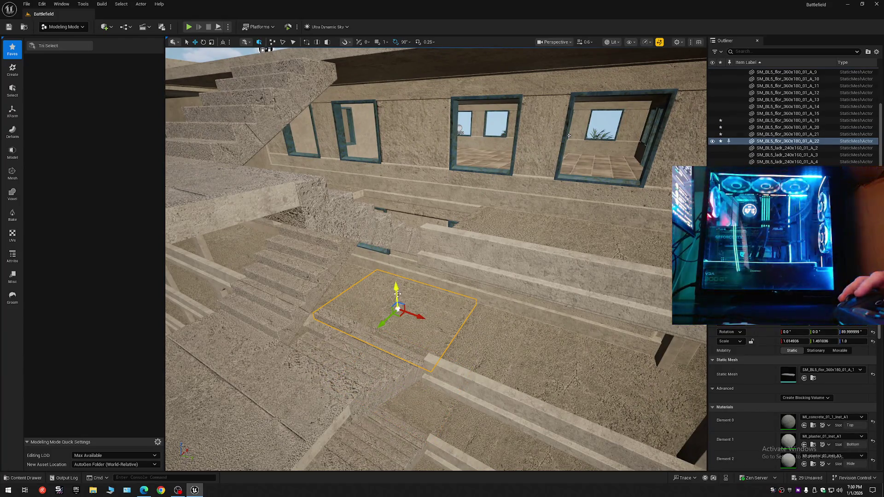
drag(569, 135, 569, 110)
drag(491, 237, 491, 237)
middle_click(437, 249)
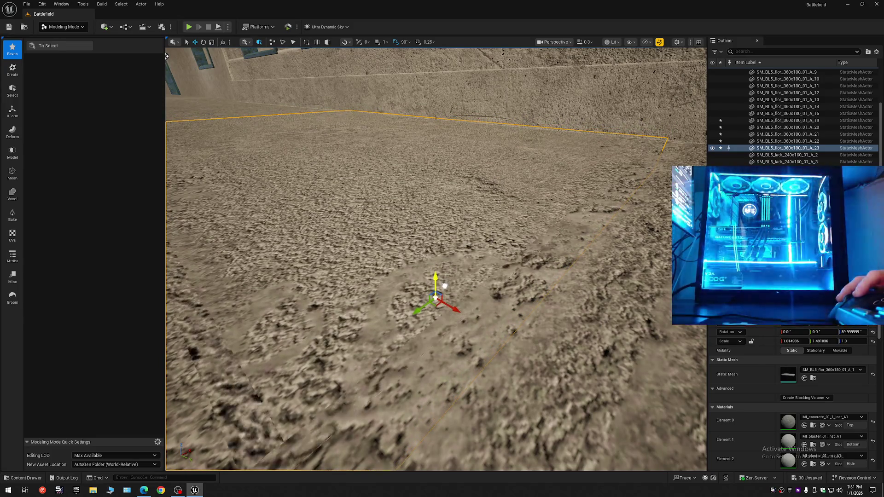
mouse_move(481, 285)
mouse_down()
mouse_move(481, 258)
mouse_move(603, 210)
mouse_move(588, 179)
mouse_move(426, 337)
mouse_up()
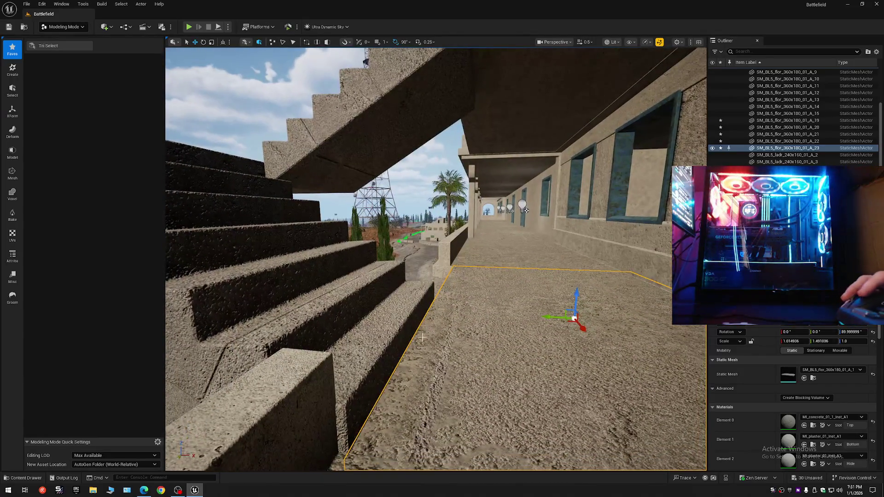
click(407, 266)
- Select a stair flight and undo its last move
mouse_move(407, 266)
mouse_down()
mouse_move(385, 279)
mouse_move(407, 266)
mouse_up()
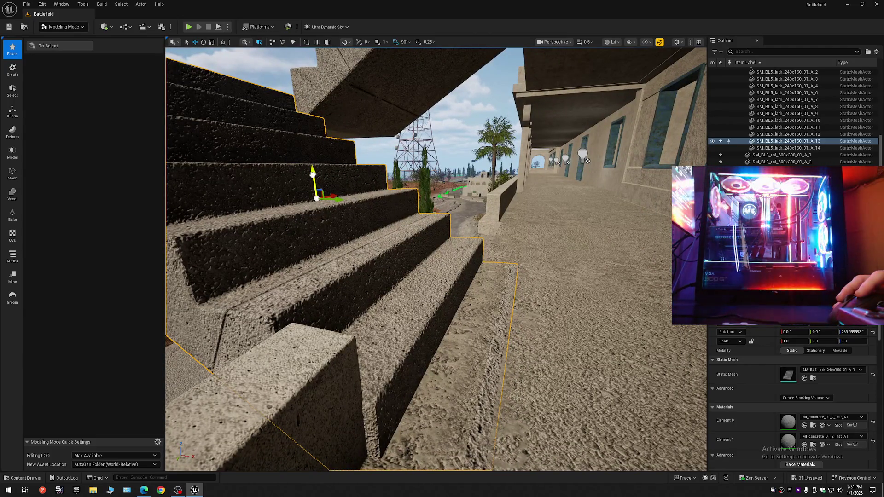
drag(461, 276, 433, 293)
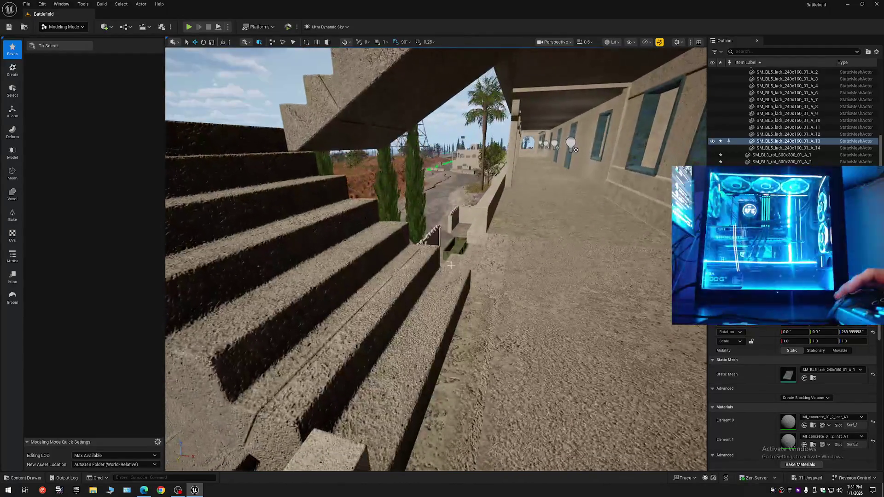
click(434, 293)
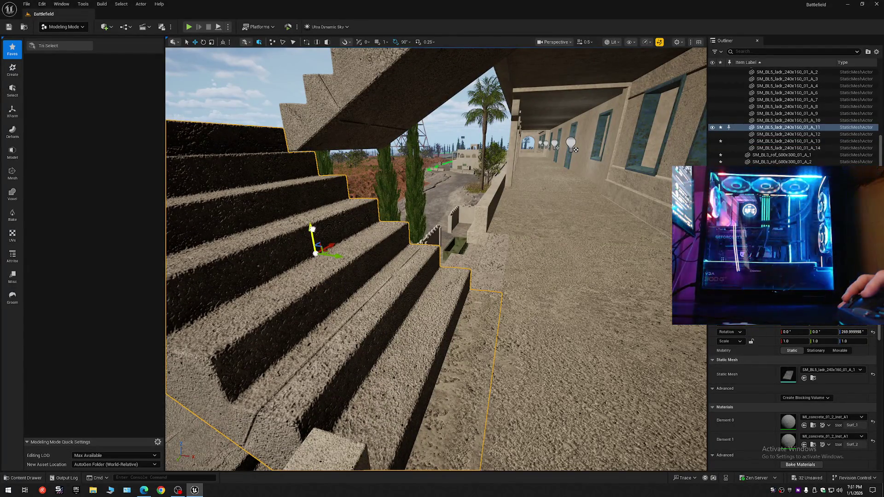
key(ctrl+z)
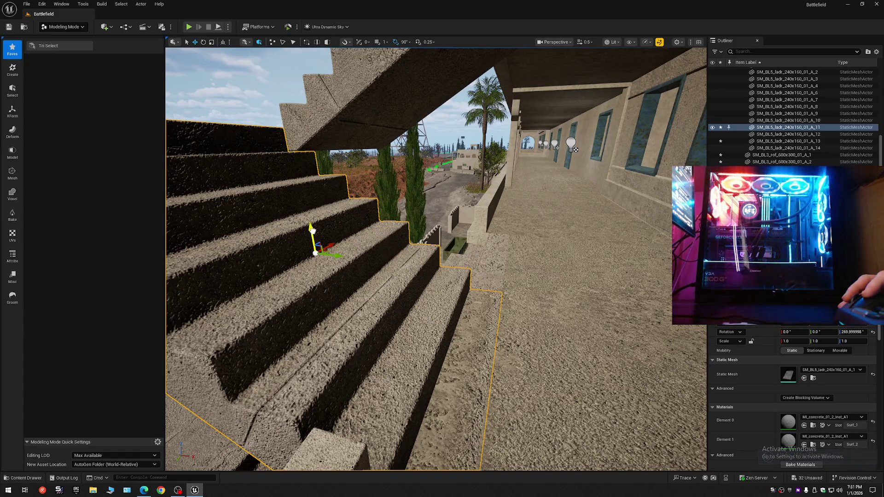
- Select the top stair flight and fly along the stairs and corridor to inspect them
scroll(570, 281, down, 1)
key(w)
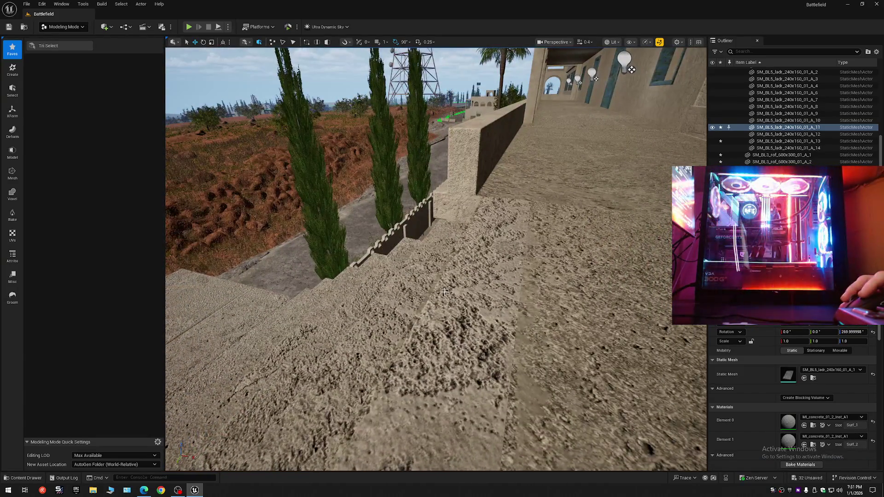
click(450, 271)
key(s)
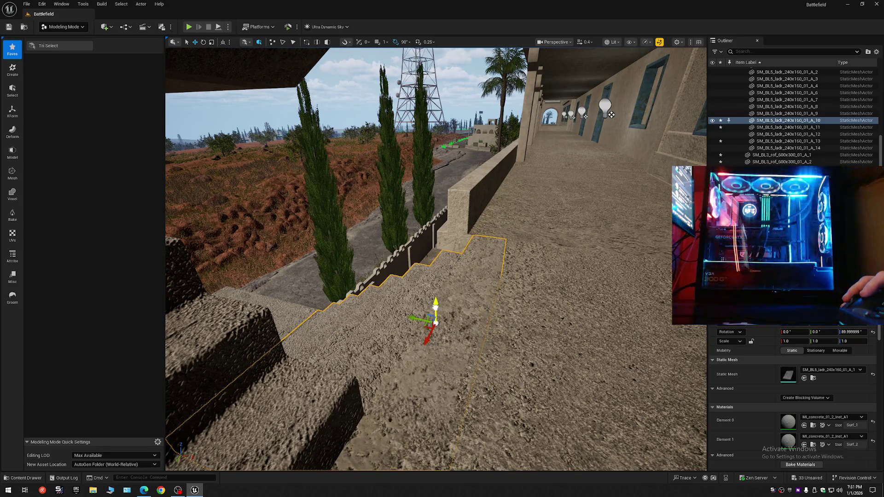
scroll(435, 258, up, 2)
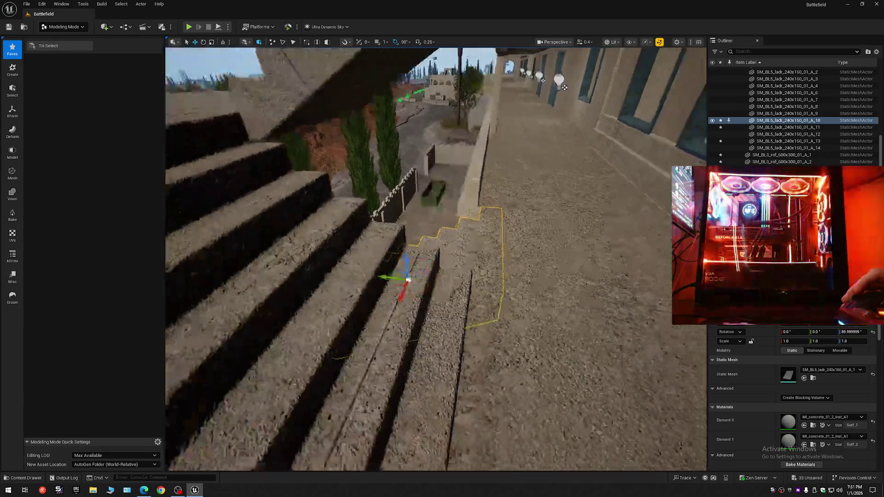
key(w)
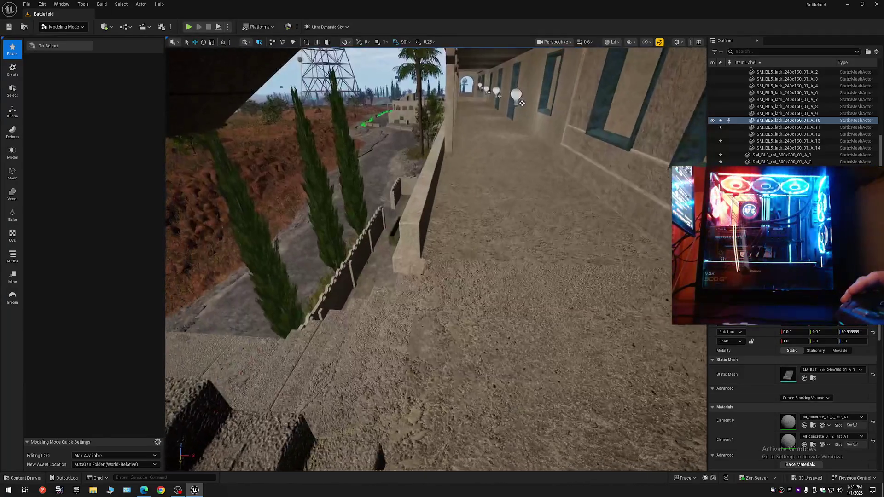
key(w)
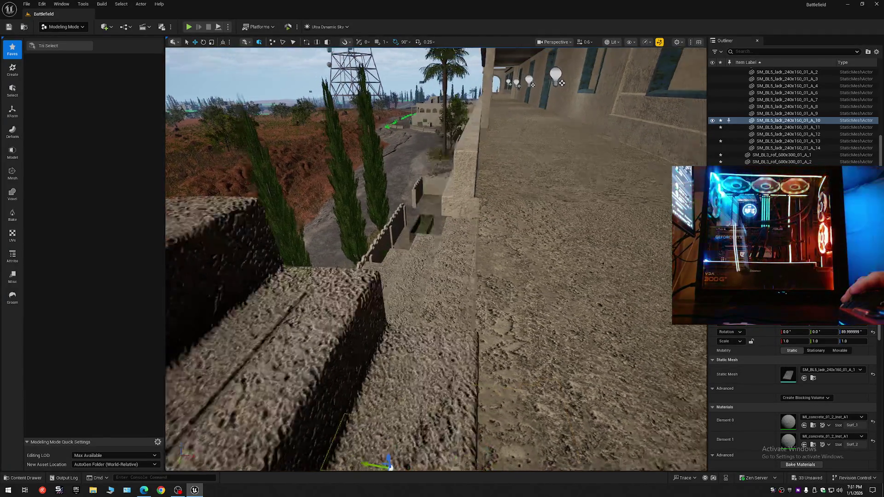
key(w)
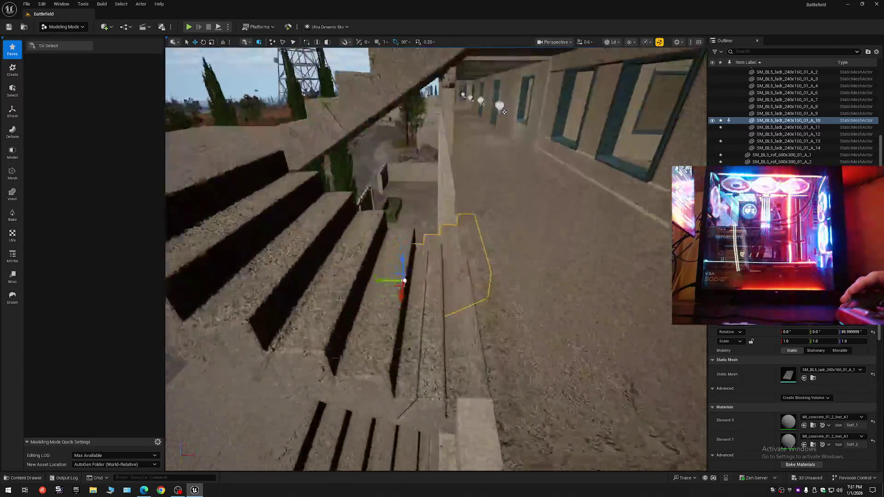
scroll(436, 259, down, 2)
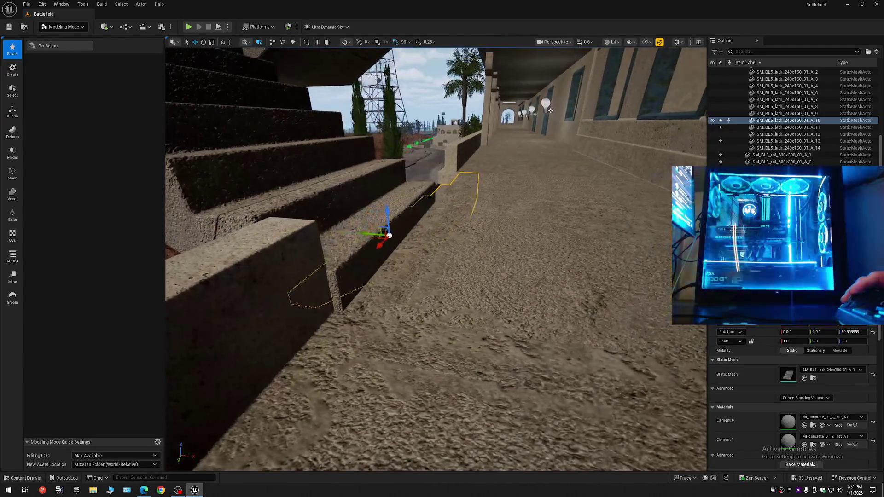
key(w)
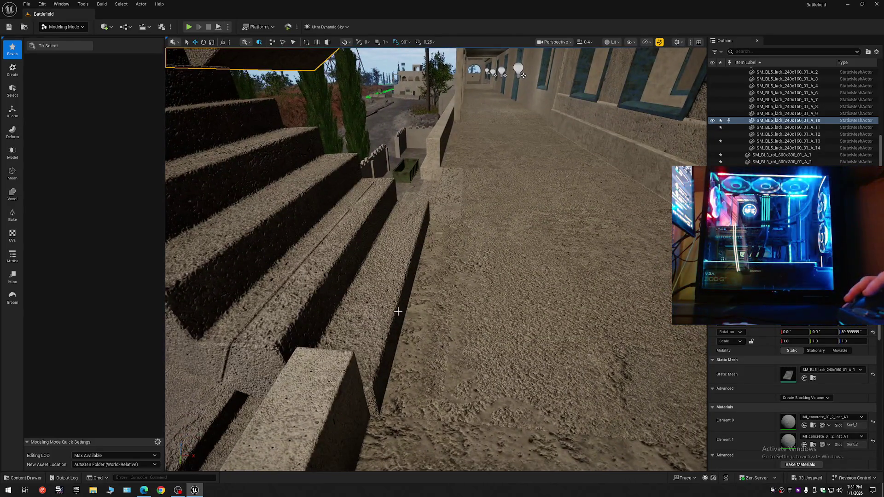
- Select the lower stair flights and undo their last moves
click(382, 307)
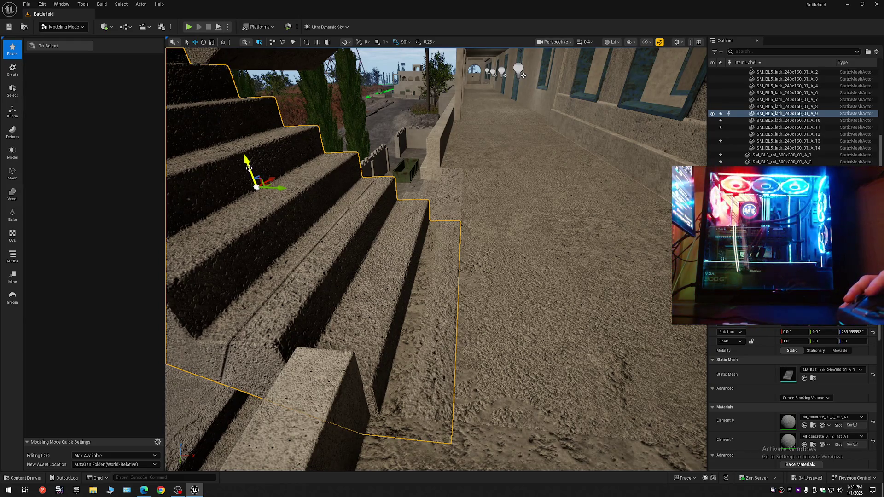
key(ctrl+z)
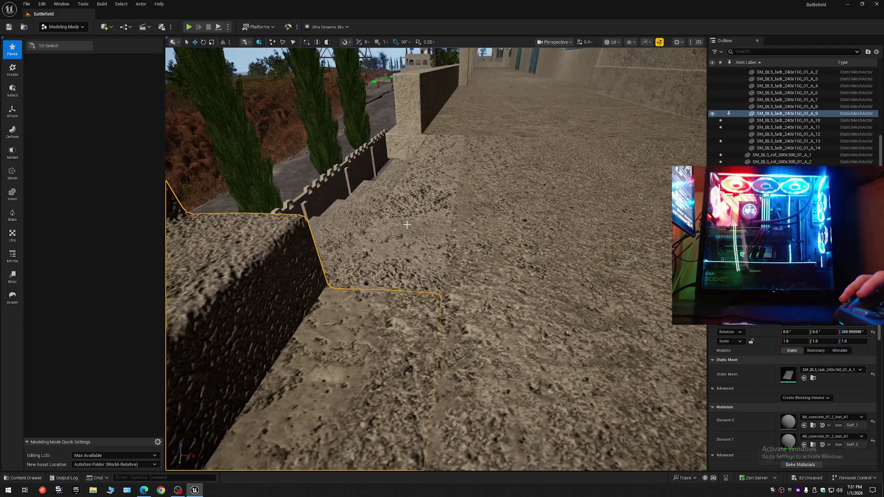
click(407, 225)
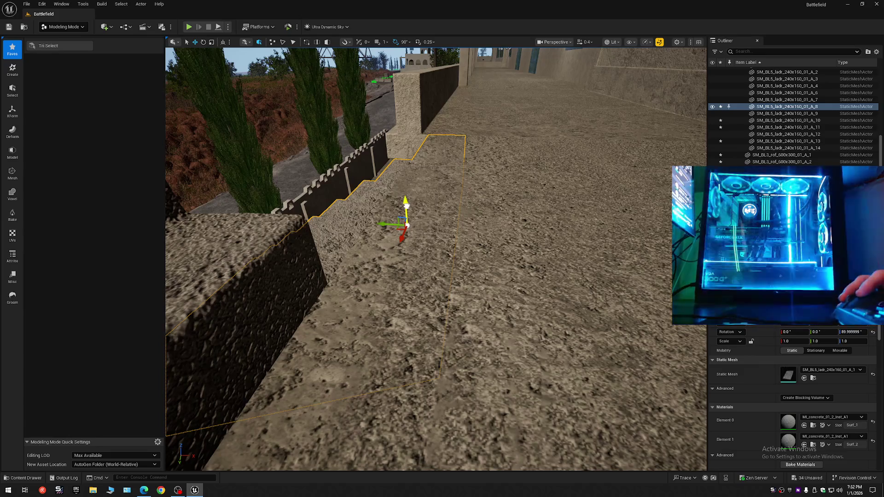
key(ctrl+z)
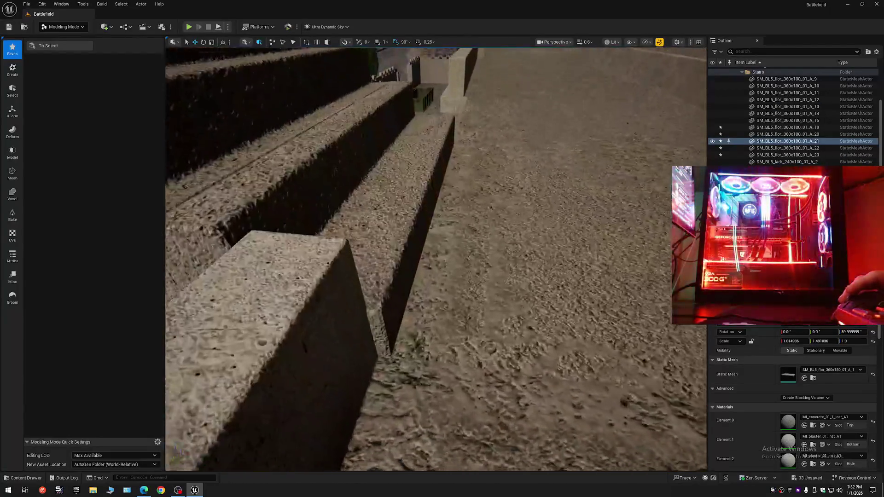
- Select the stair flight beside the landing and fly around to inspect it
key(s)
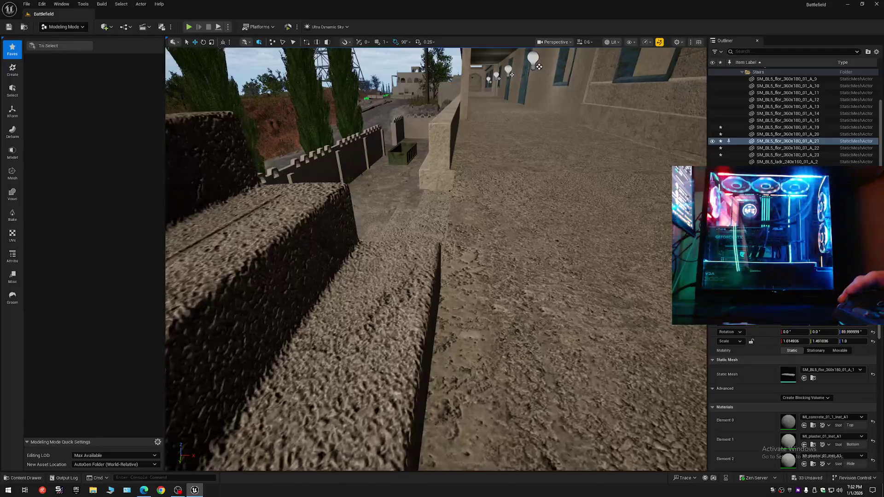
key(w)
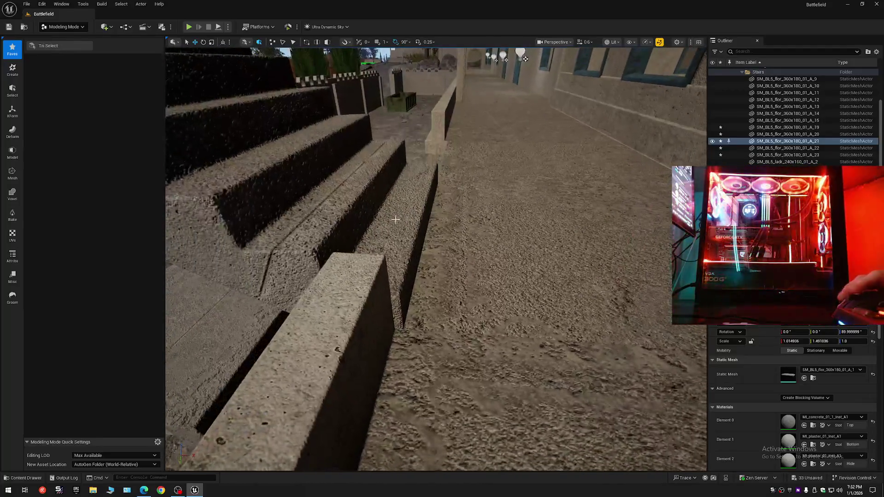
click(407, 221)
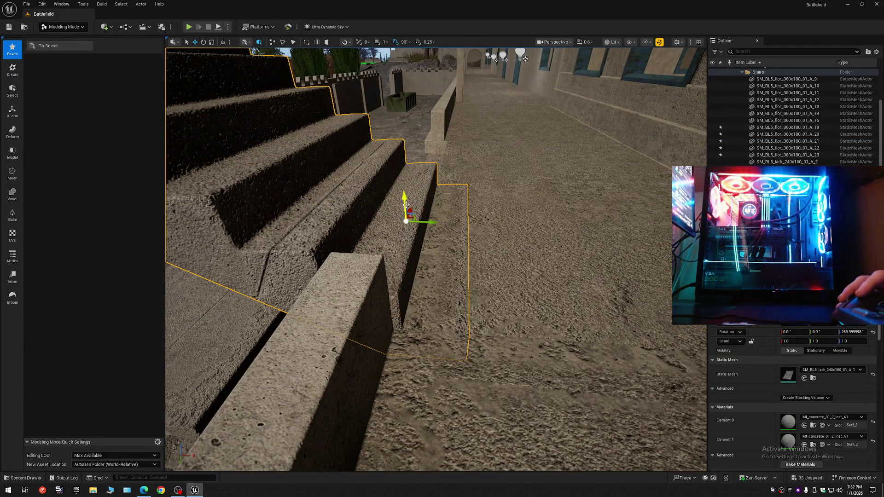
key(w)
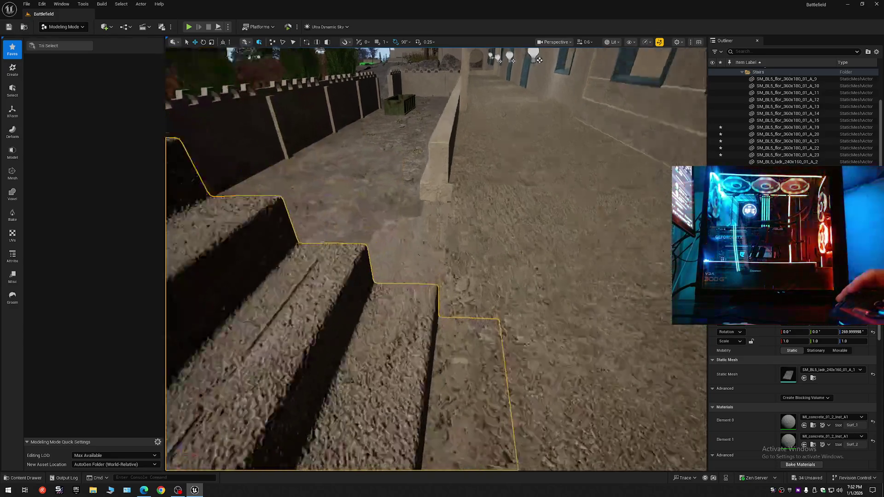
key(s)
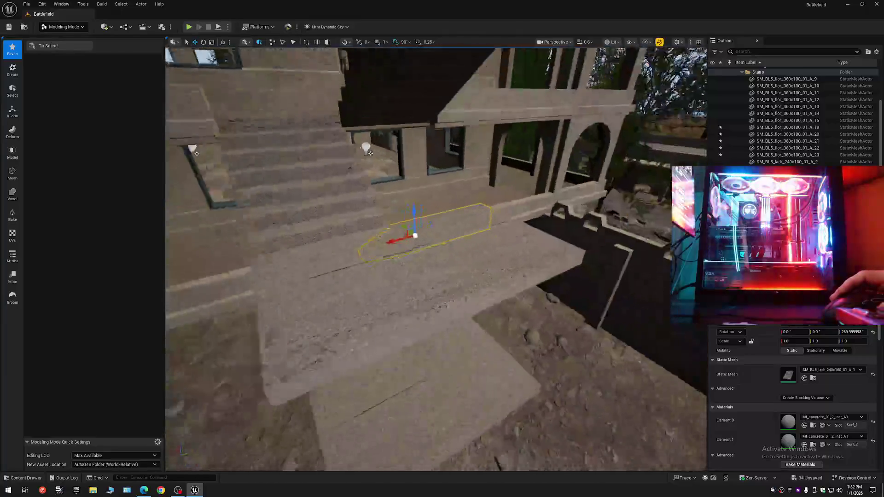
scroll(436, 224, down, 3)
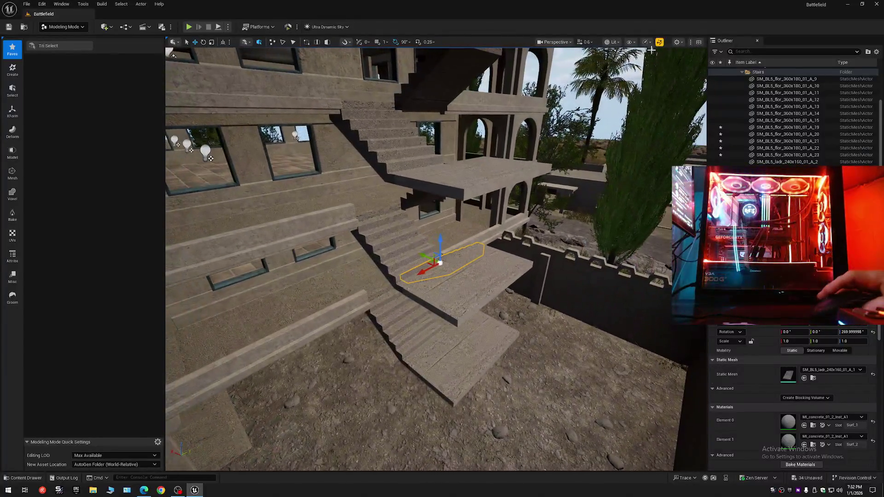
- Use Collapse All in the Outliner settings and clear the selection
click(878, 53)
click(798, 88)
click(742, 81)
click(738, 70)
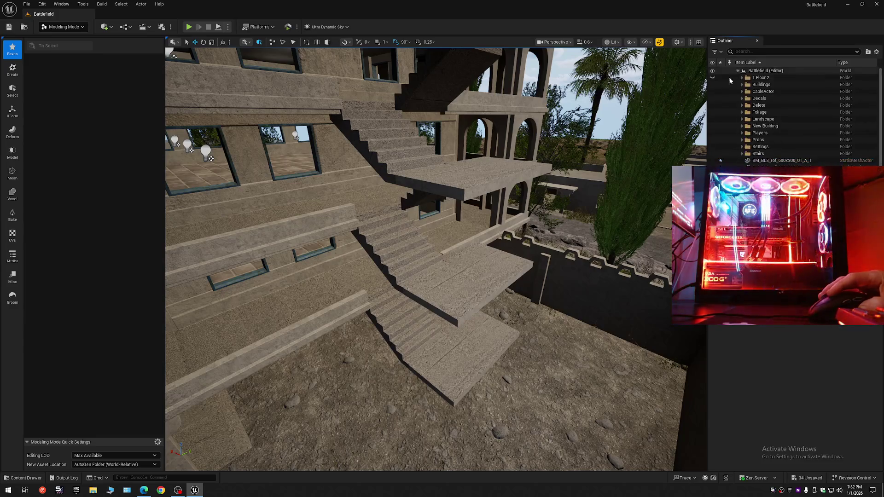
- Fly around the building to view the exterior staircase climbing the facade to the roof
key(w)
scroll(436, 257, down, 2)
key(w)
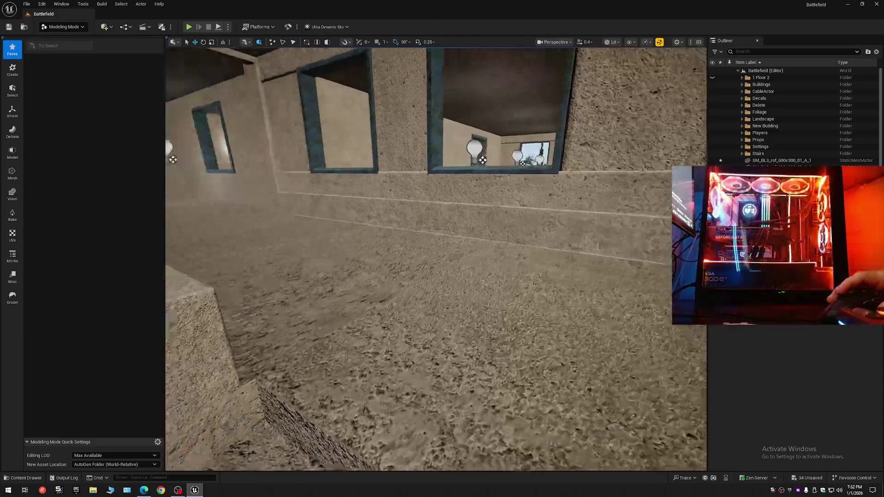
key(w)
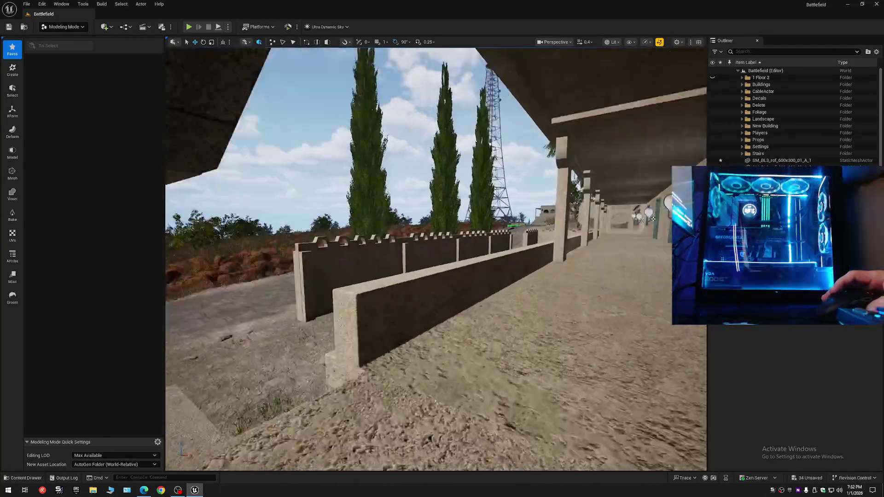
scroll(435, 258, up, 3)
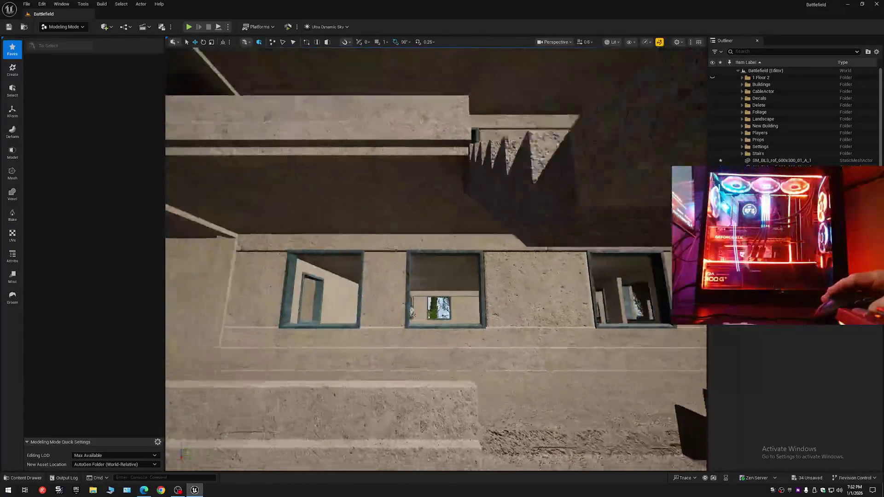
key(s)
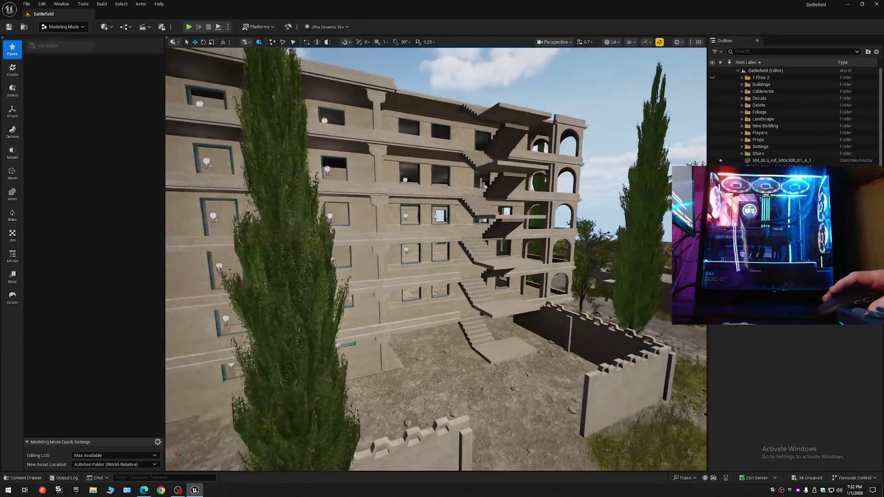
key(w)
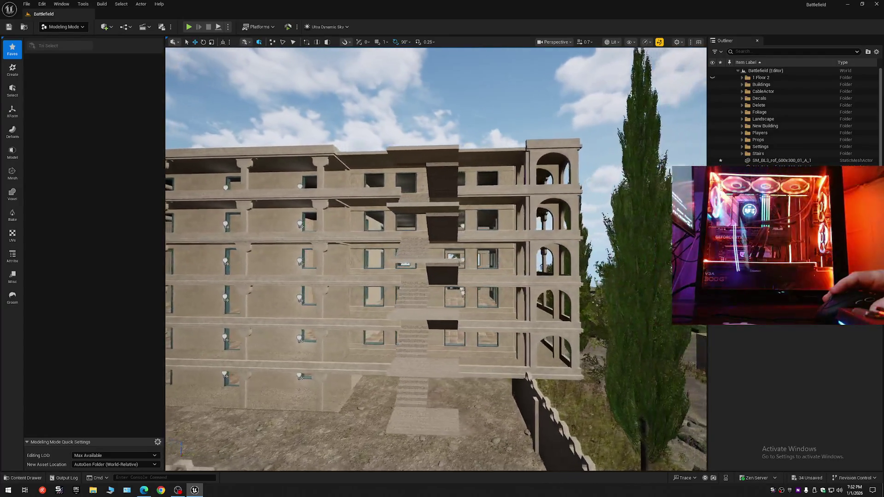
key(w)
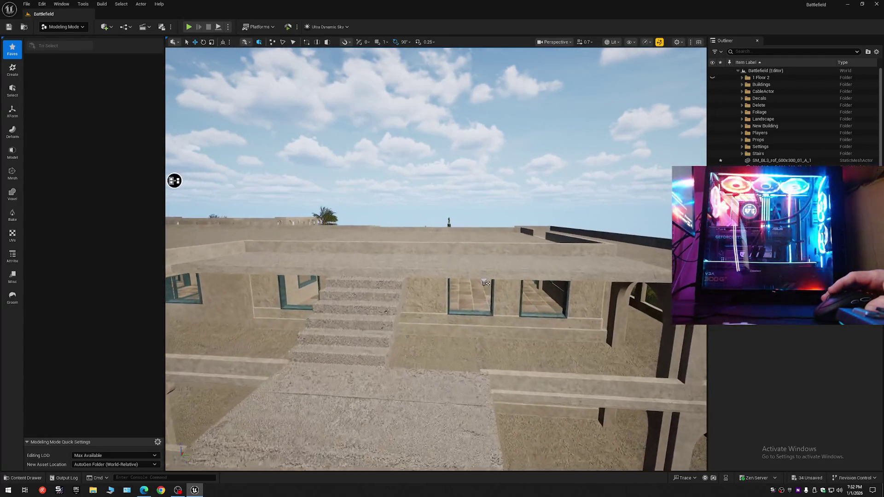
key(a)
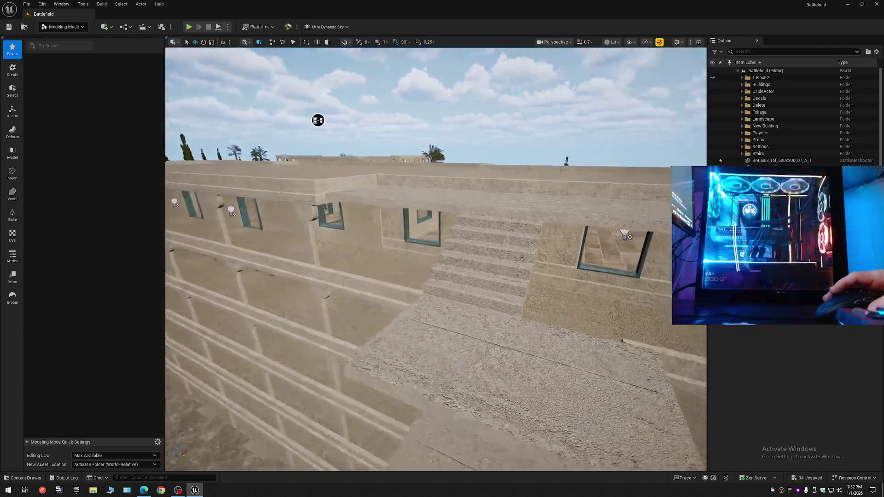
key(d)
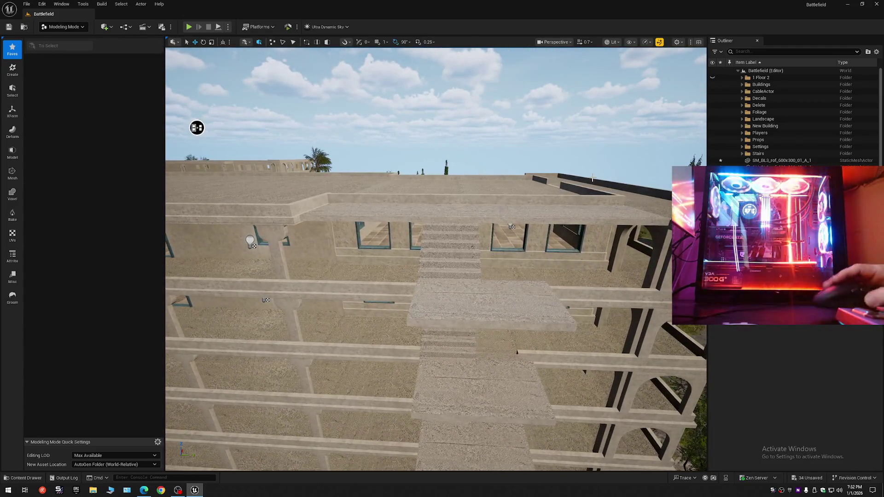
- Copy the left and right SM_BL3_rof_600x300_01_A roof slabs one level higher, then zoom out
click(364, 281)
ctrl+click(584, 286)
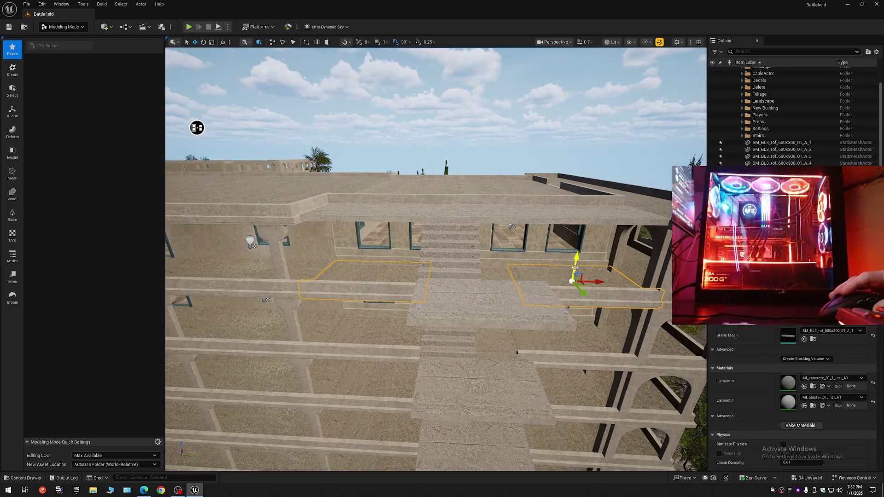
alt+drag(575, 267, 571, 238)
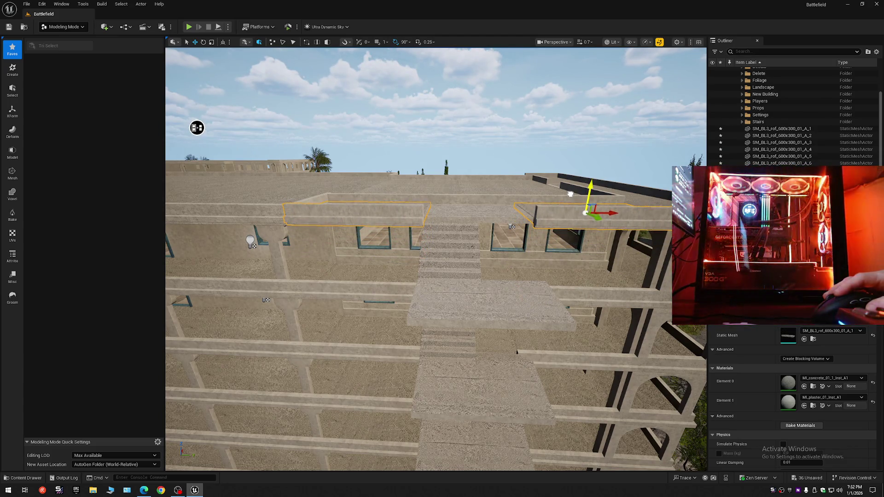
scroll(569, 193, up, 5)
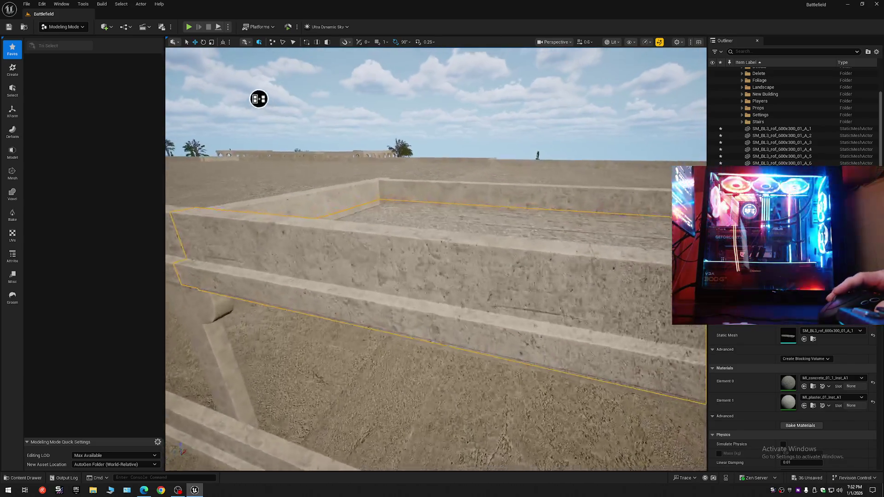
scroll(435, 259, up, 1)
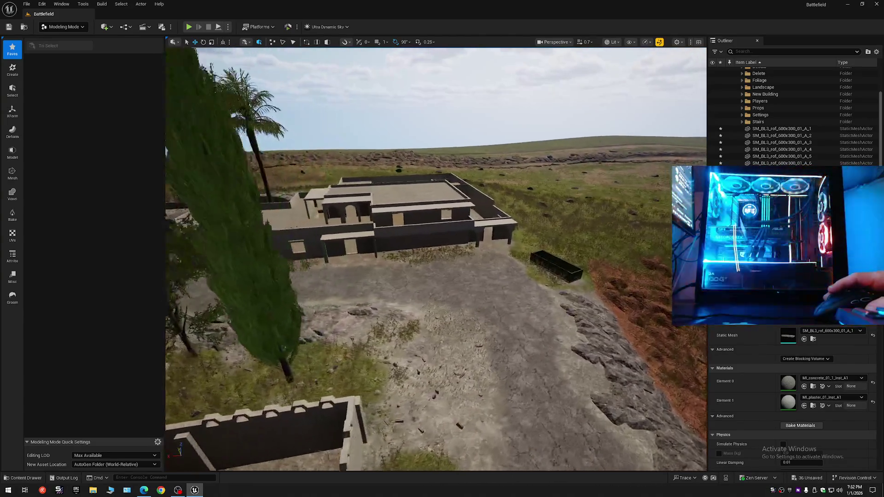
scroll(435, 259, down, 3)
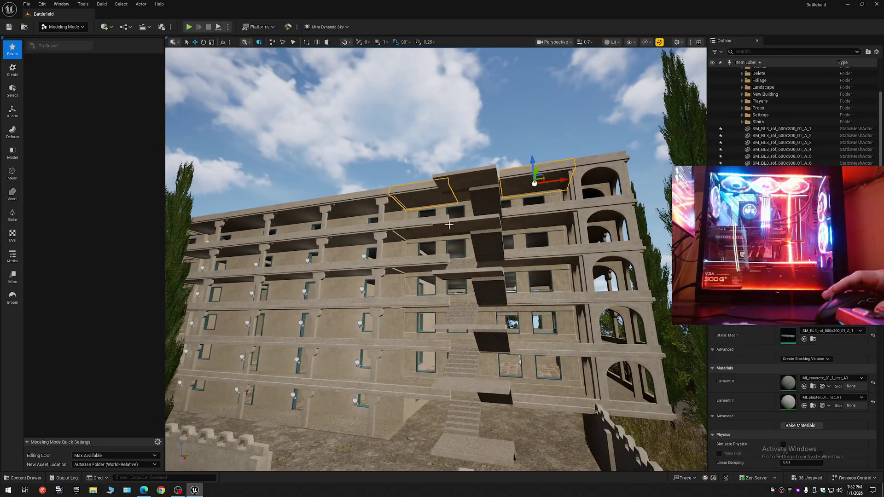
key(Escape)
scroll(447, 233, up, 5)
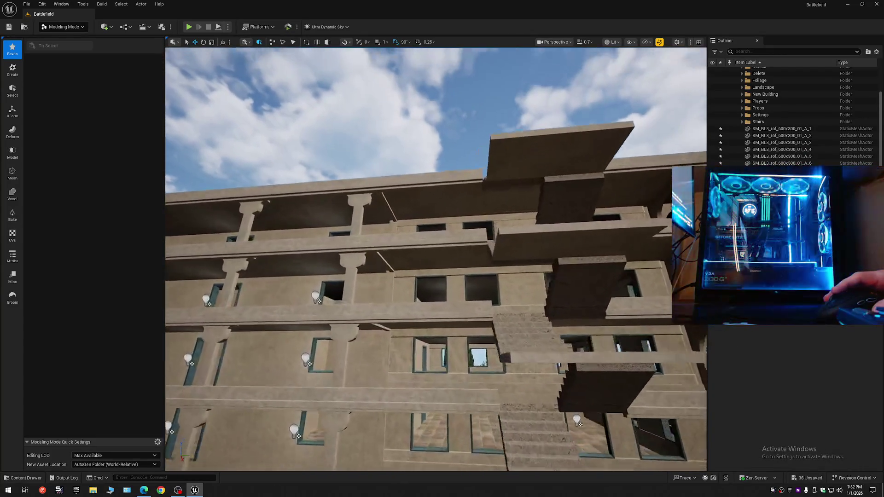
scroll(436, 258, up, 1)
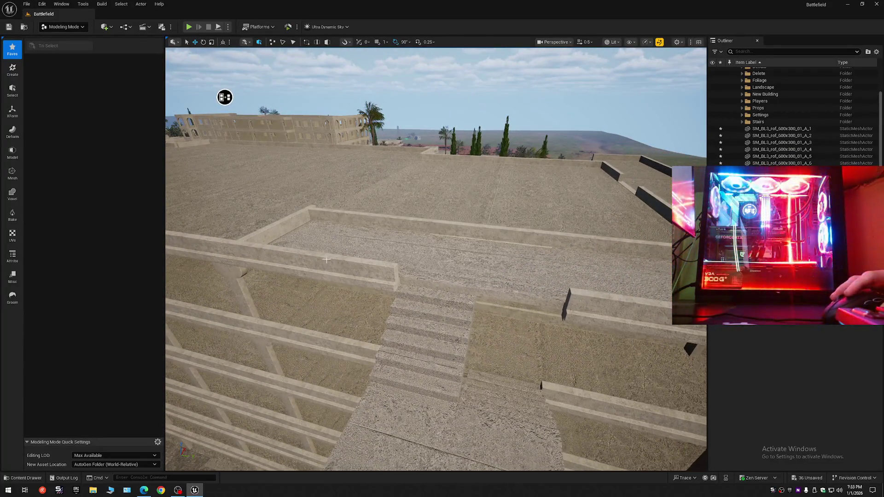
click(331, 260)
ctrl+click(581, 300)
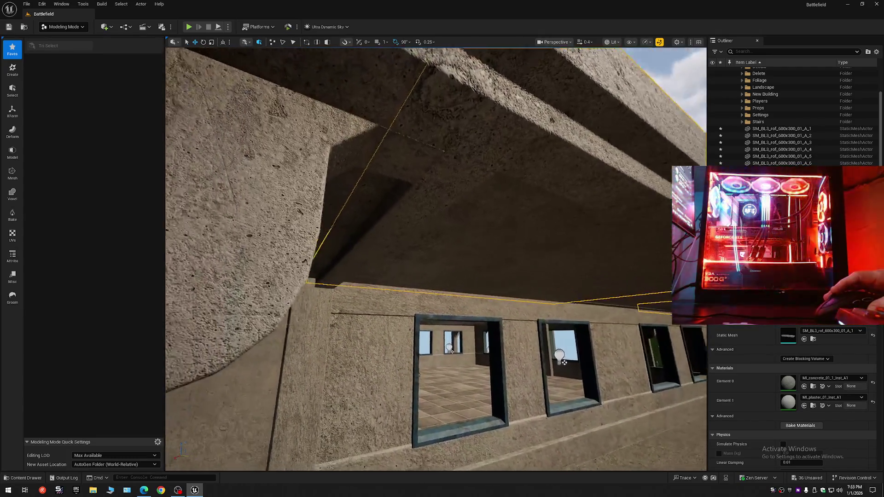
key(Escape)
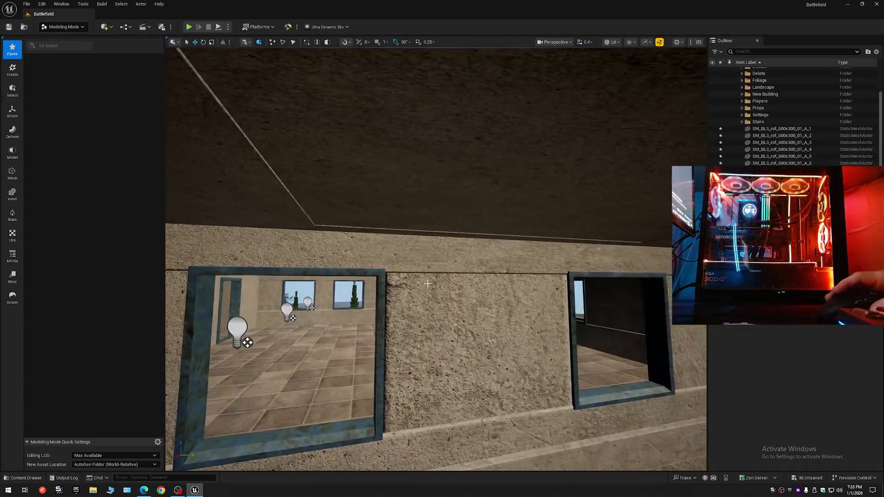
click(405, 200)
key(f)
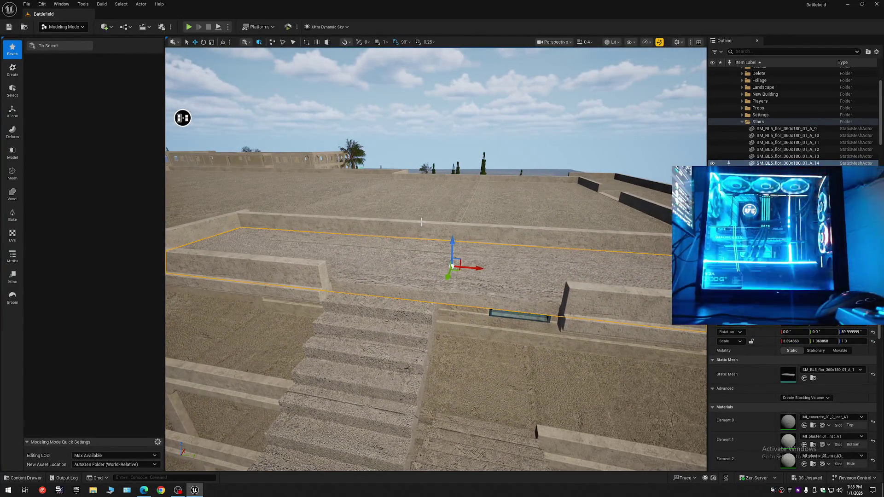
- Delete the unneeded landing slab and copy the top landing slab up to roof level
key(Delete)
click(480, 384)
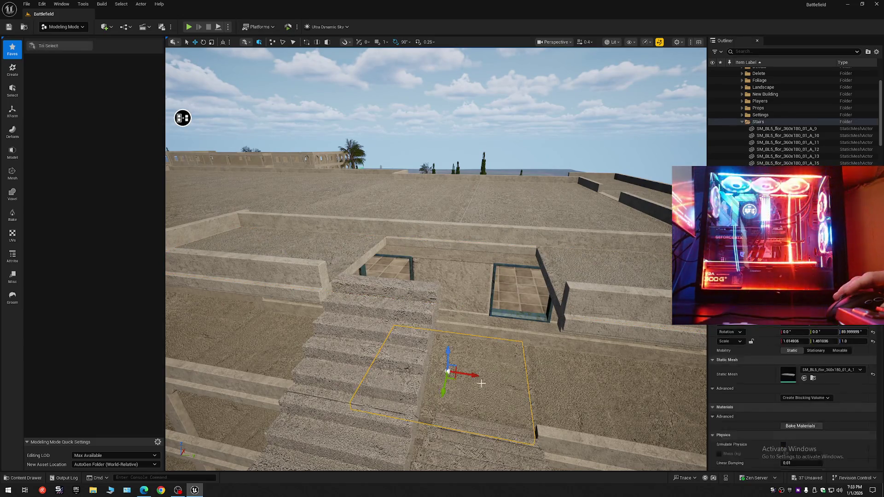
drag(448, 354, 449, 297)
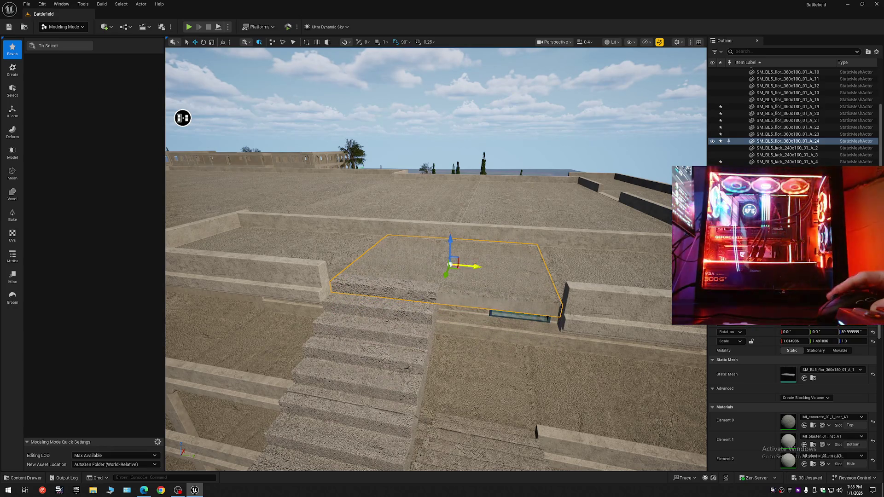
- Look over the raised slab and select the staircase piece beside it
scroll(459, 274, up, 10)
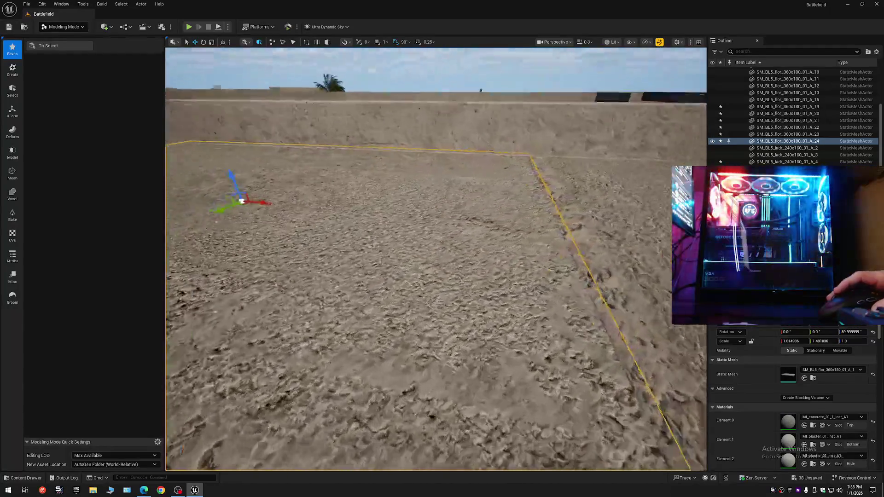
scroll(424, 275, up, 10)
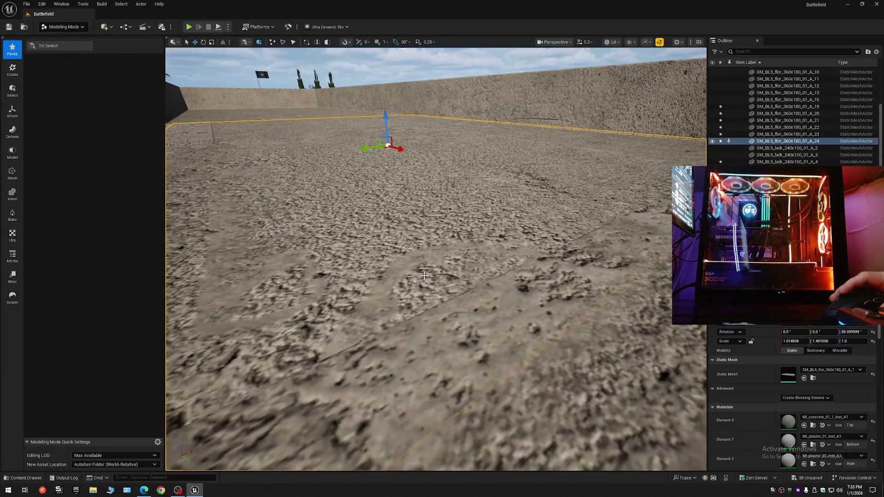
mouse_move(385, 118)
mouse_down()
mouse_move(425, 257)
mouse_move(414, 221)
mouse_move(335, 125)
mouse_move(423, 151)
mouse_move(548, 94)
mouse_move(483, 193)
mouse_move(441, 295)
mouse_up()
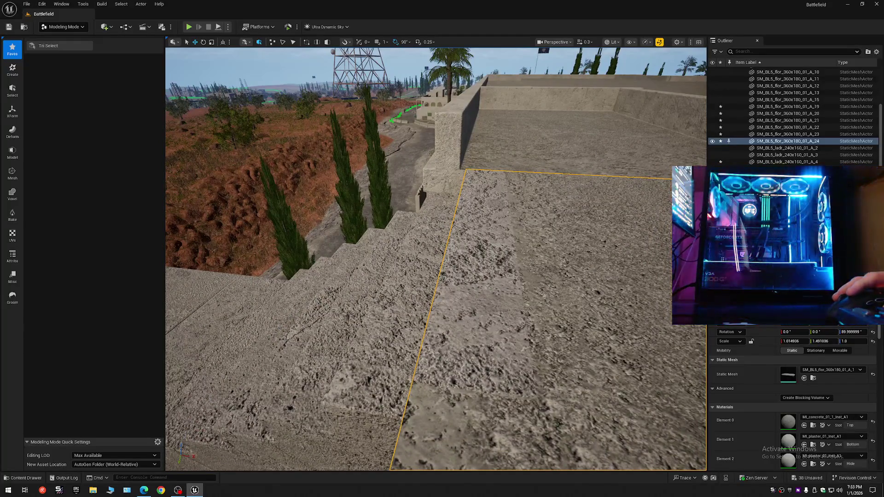
click(464, 282)
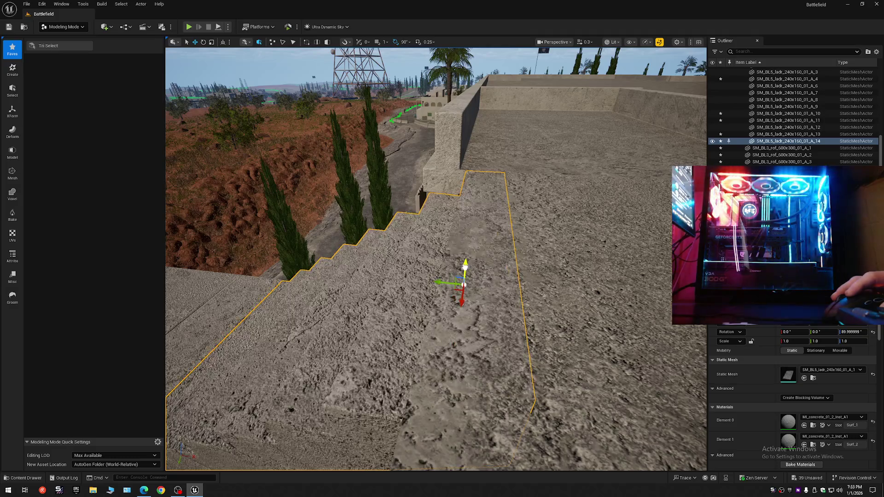
- Fly over the staircase and select the landing slab on top of the wall
mouse_move(464, 282)
mouse_down()
mouse_move(387, 249)
mouse_move(442, 248)
mouse_move(491, 279)
mouse_up()
mouse_move(549, 176)
mouse_down()
mouse_move(525, 180)
mouse_move(543, 179)
mouse_up()
click(435, 262)
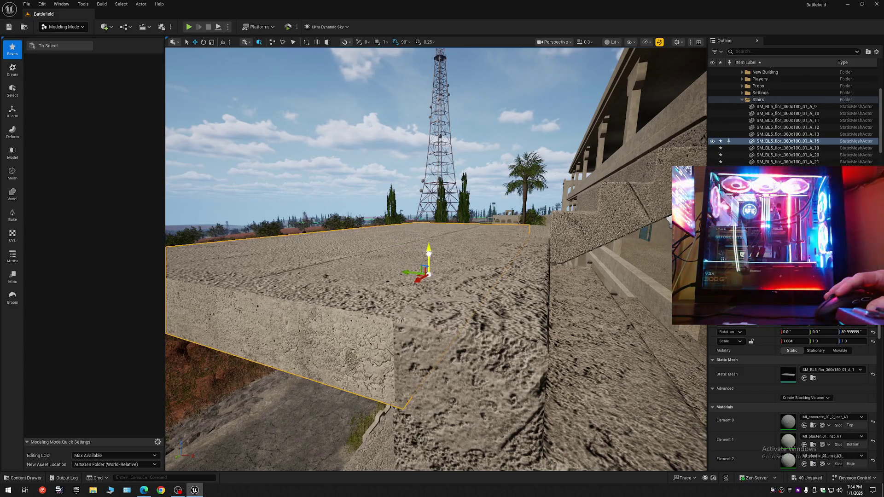
mouse_move(435, 262)
mouse_down()
mouse_move(516, 258)
mouse_move(439, 262)
mouse_up()
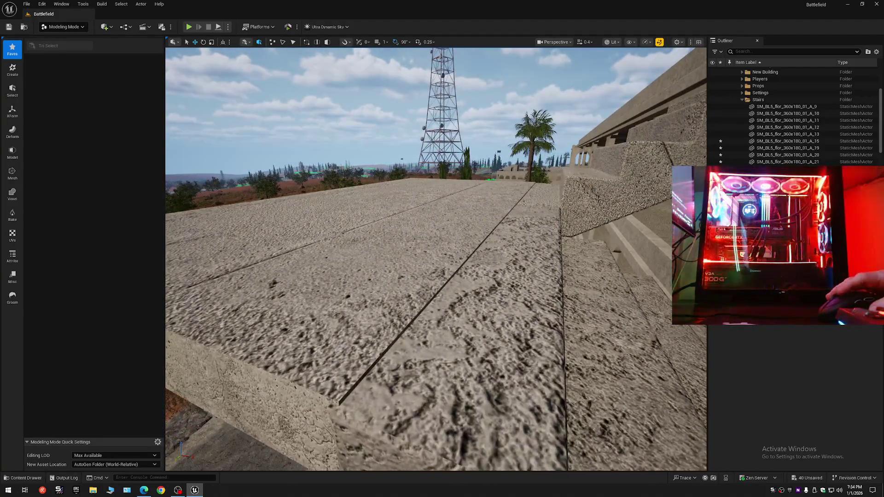
click(425, 265)
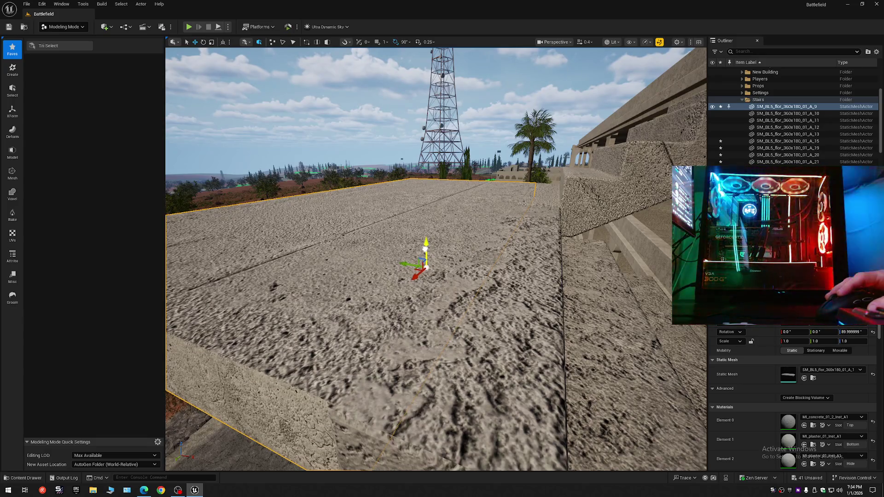
mouse_move(425, 248)
mouse_down()
mouse_move(444, 250)
mouse_move(431, 270)
mouse_up()
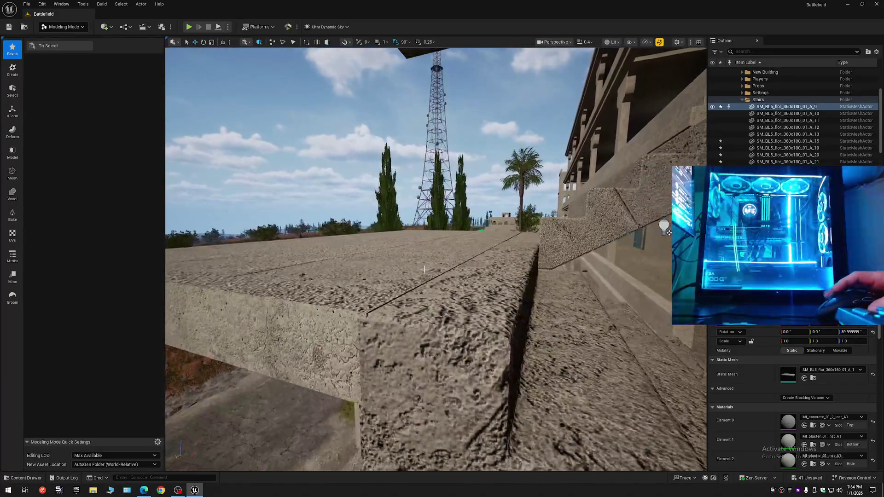
click(394, 274)
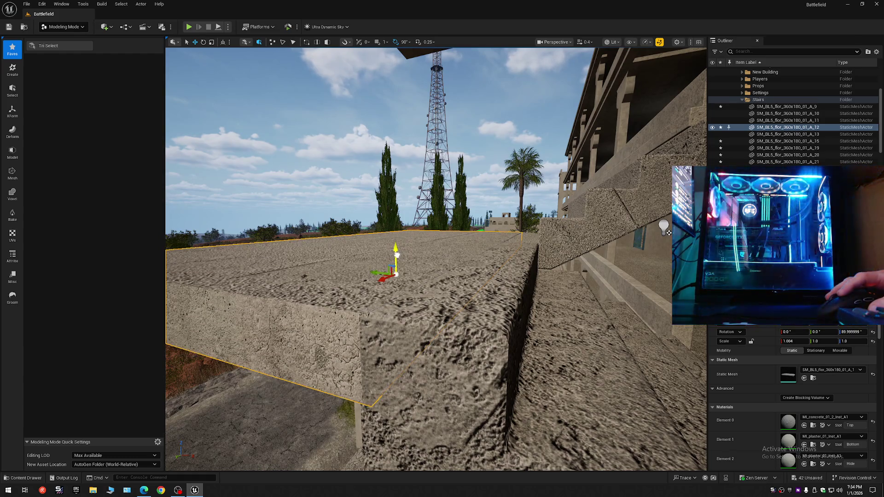
drag(431, 270, 434, 271)
scroll(432, 267, up, 1)
scroll(434, 270, up, 2)
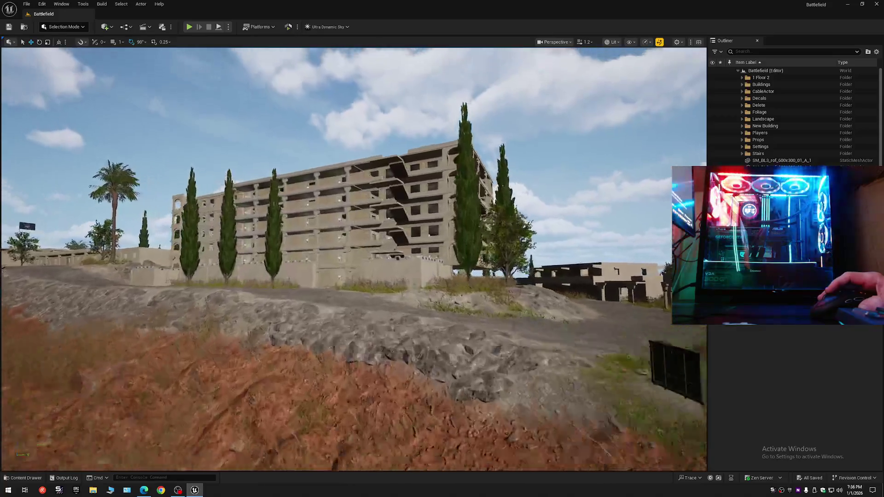
- Zoom out and select the whole 6_Story_Building
scroll(353, 259, up, 1)
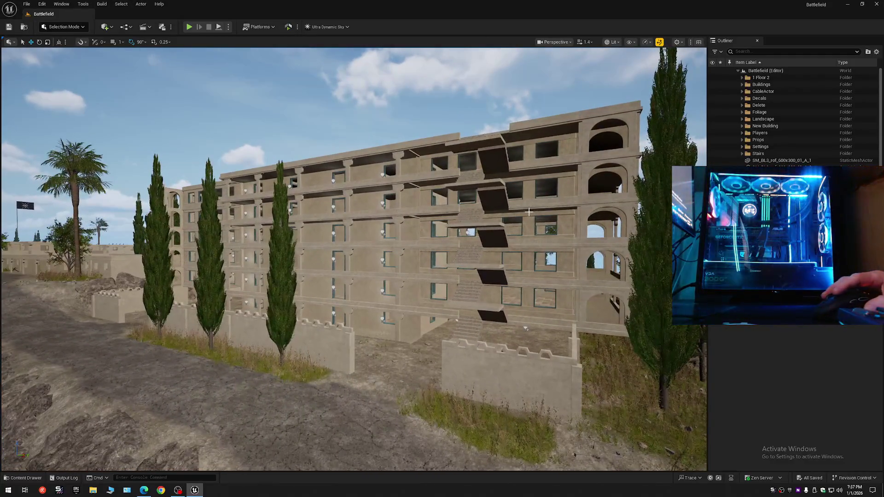
click(362, 263)
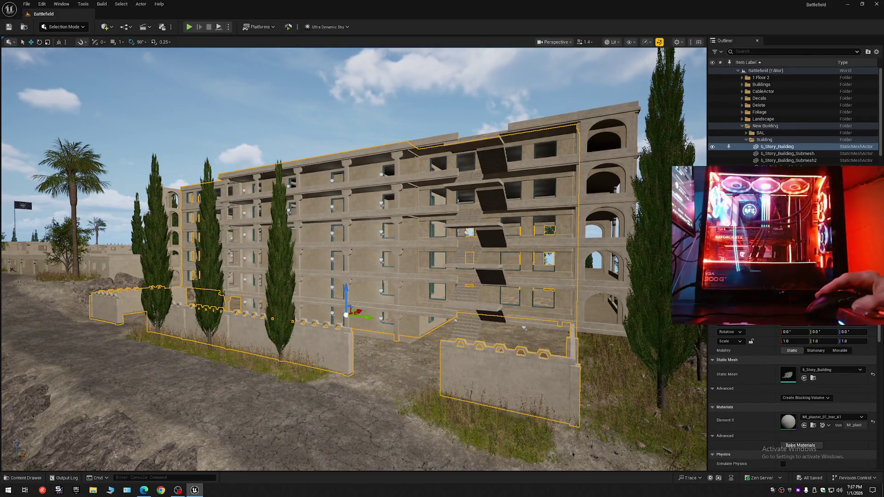
- In LOD, untick Allow Cull Distance Volume and tick Never Distance Cull for 6_Story_Building
scroll(792, 396, down, 10)
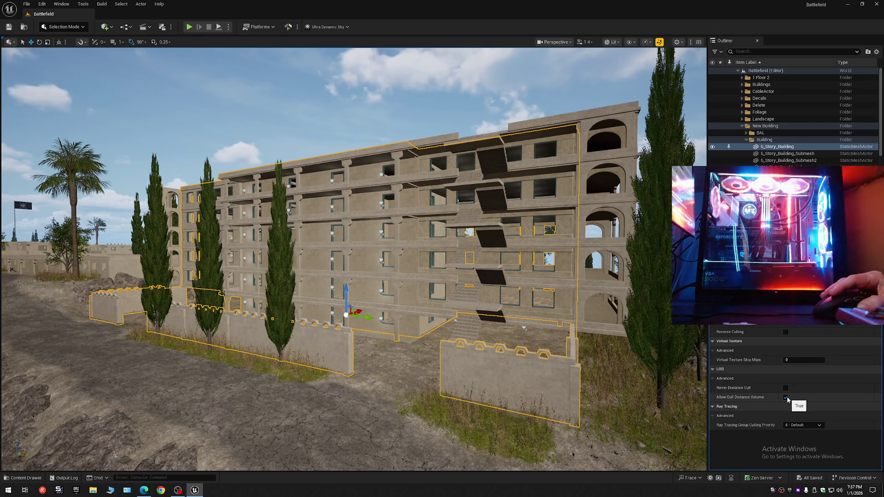
click(786, 397)
click(785, 389)
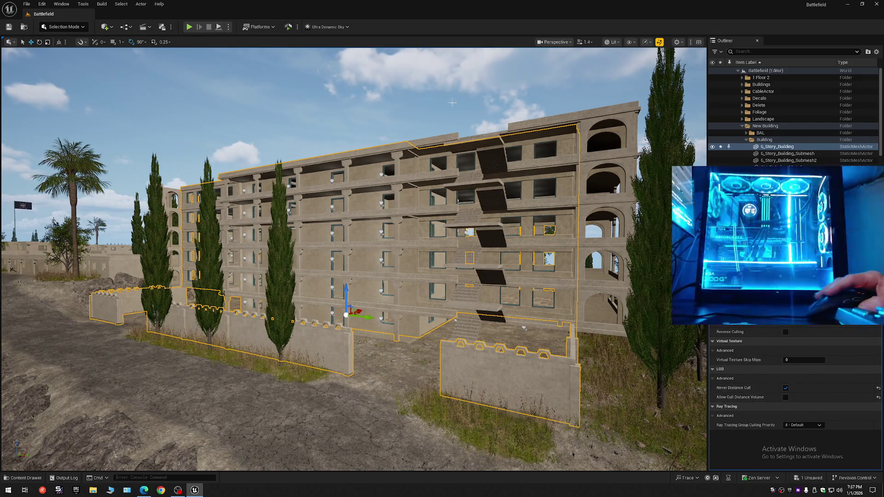
- Zoom in and out to check the building stays visible at distance
scroll(523, 328, down, 15)
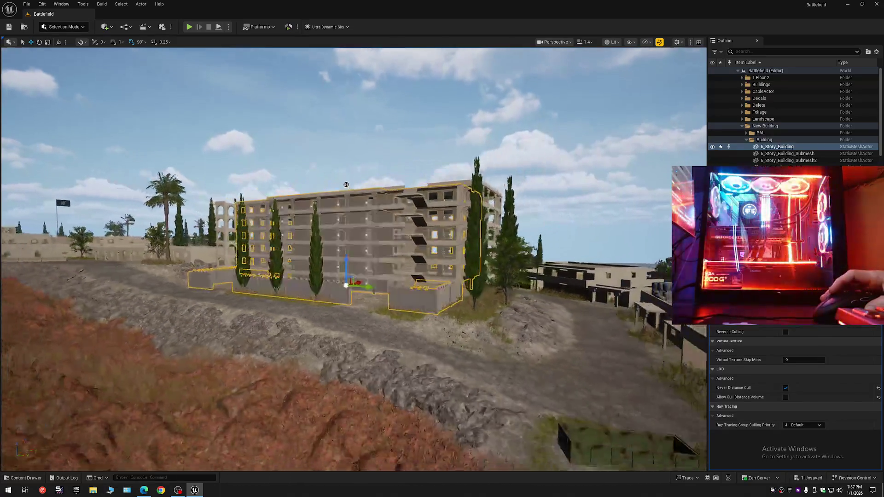
scroll(354, 259, up, 10)
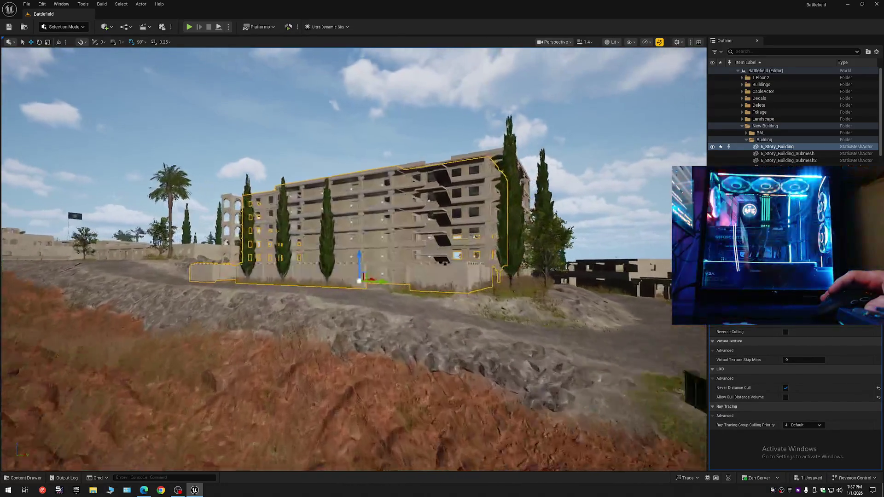
scroll(382, 313, down, 5)
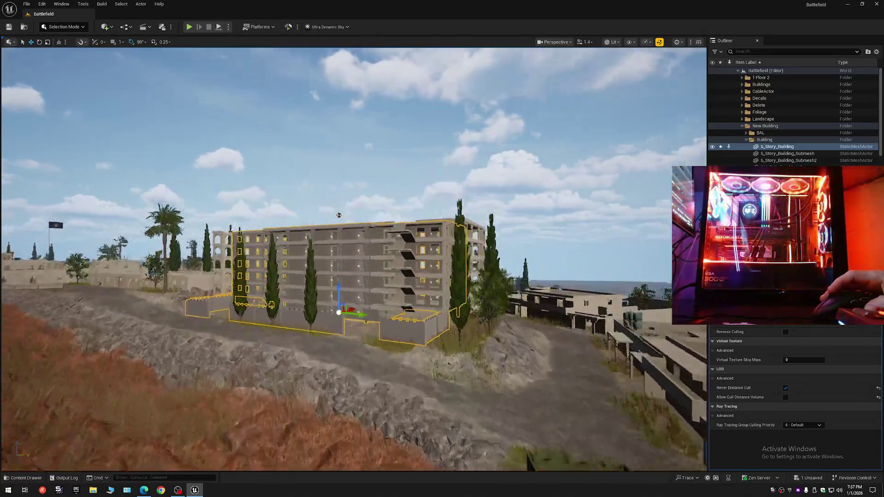
scroll(382, 313, up, 10)
scroll(382, 312, up, 10)
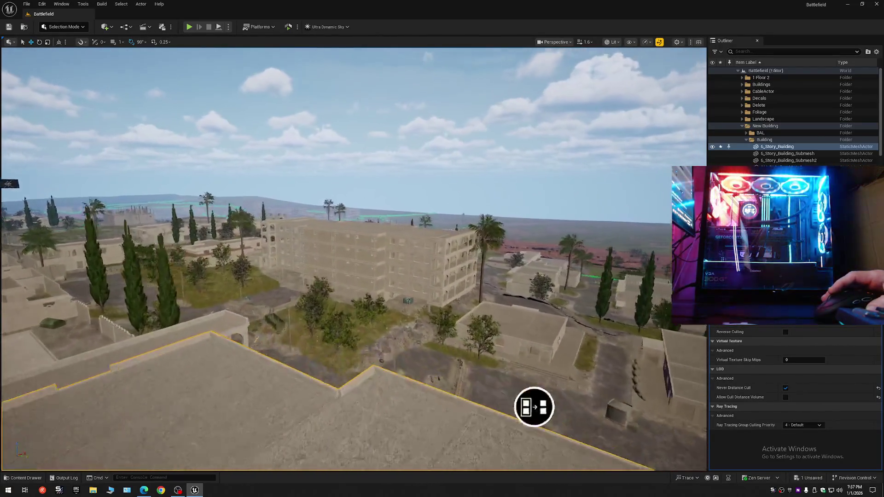
scroll(450, 338, down, 10)
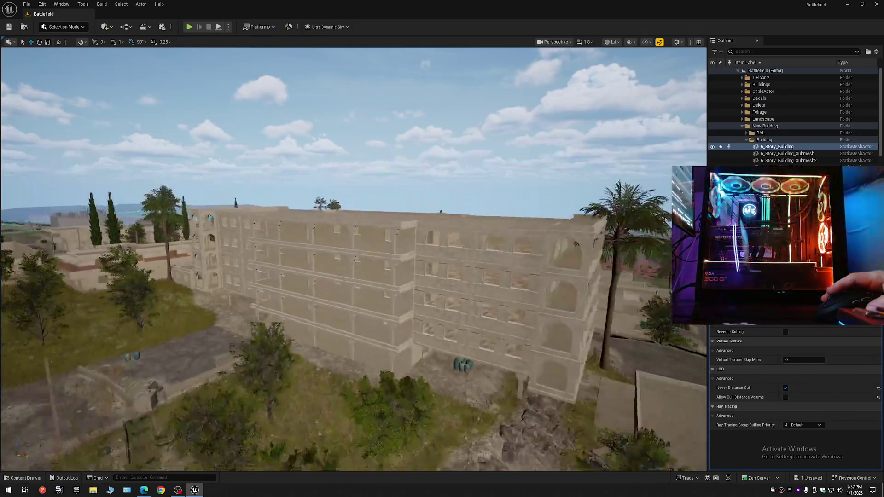
scroll(450, 339, down, 10)
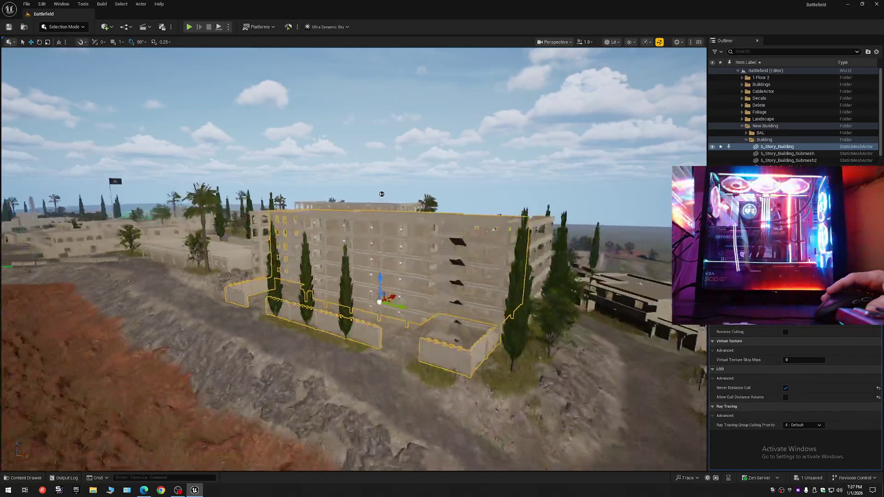
scroll(450, 338, up, 5)
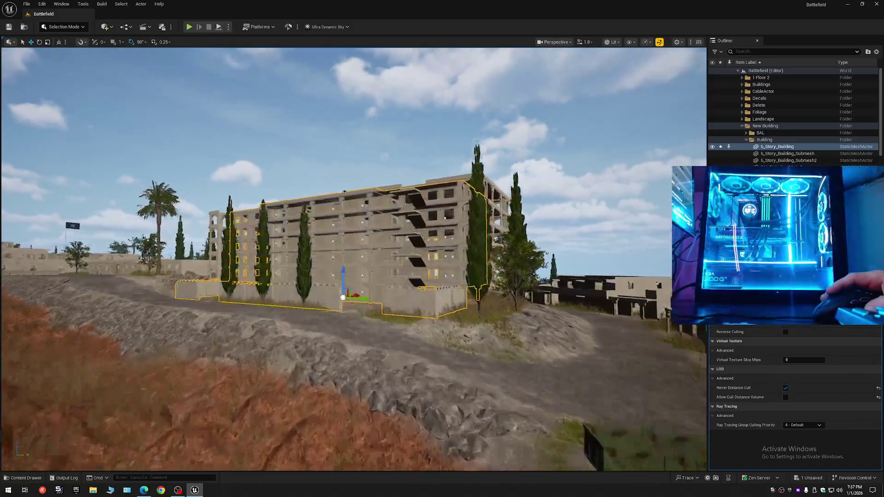
scroll(404, 210, up, 3)
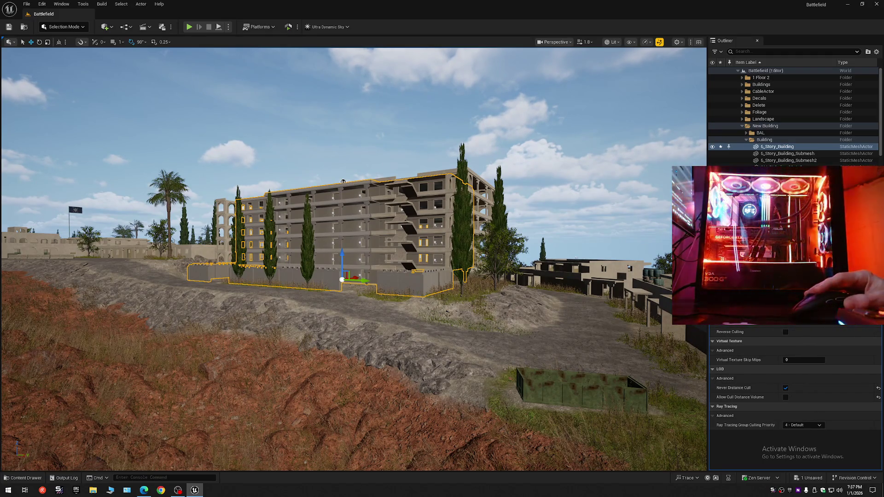
scroll(794, 405, down, 5)
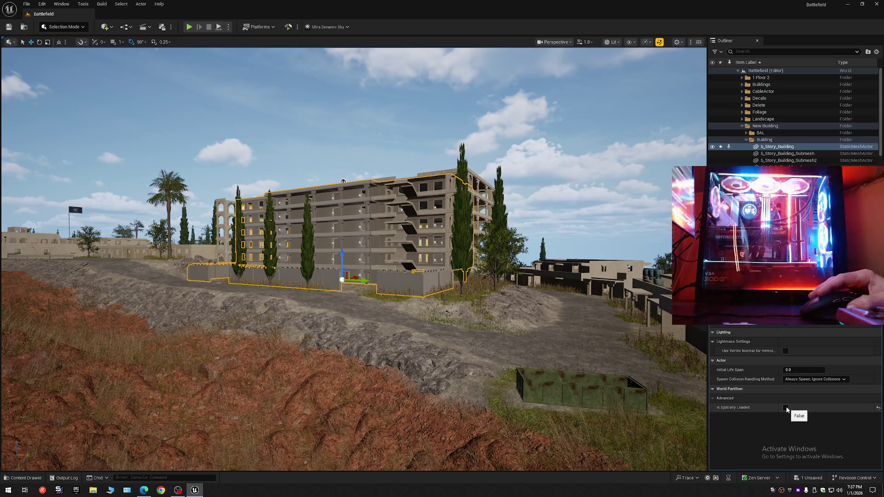
click(785, 408)
key(s)
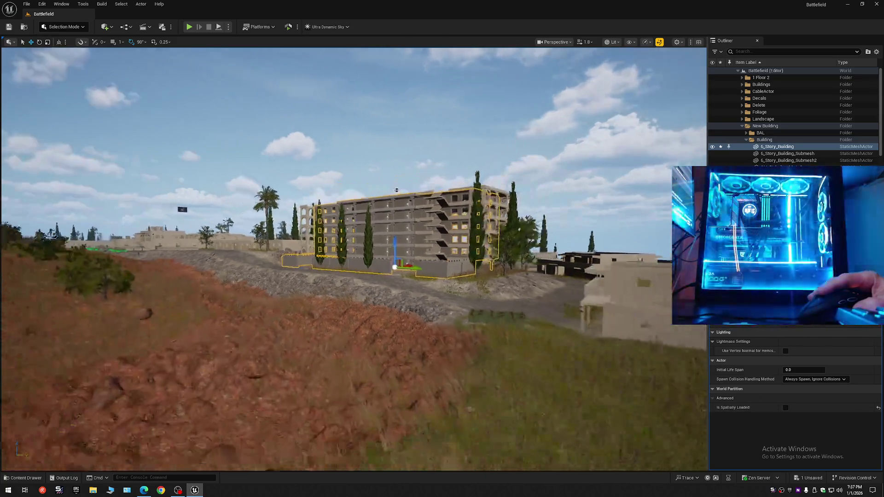
key(w)
key(s)
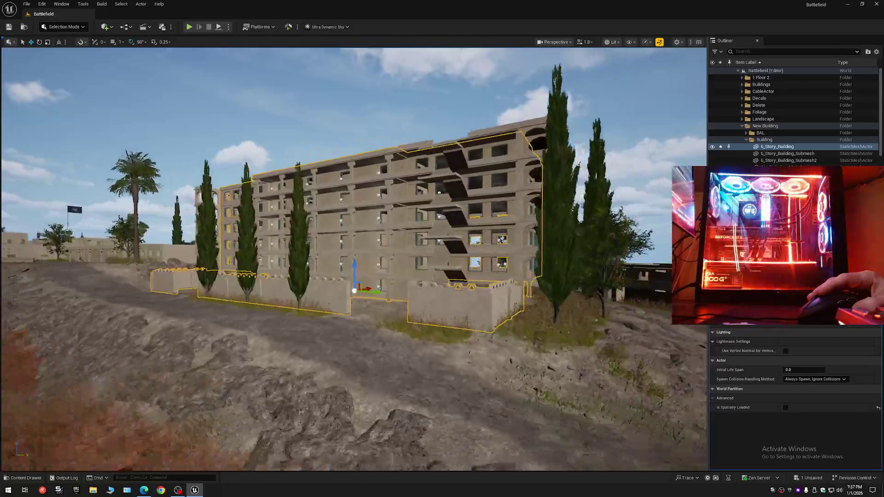
key(w)
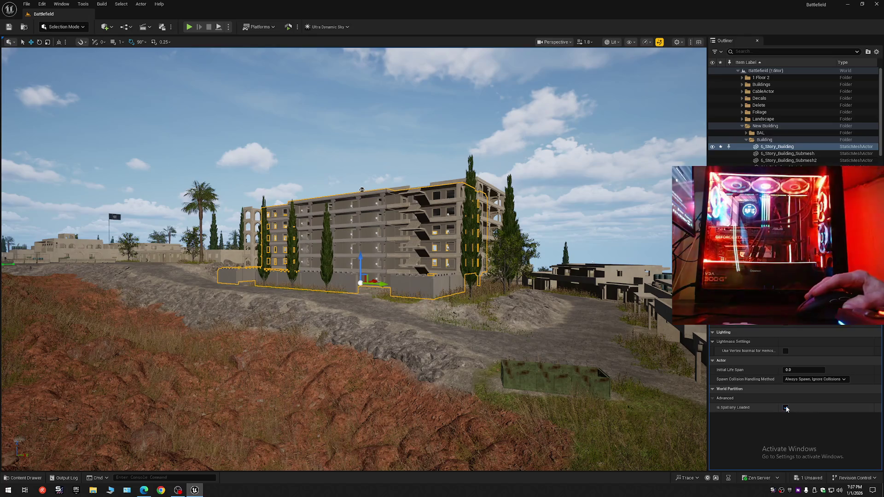
click(786, 408)
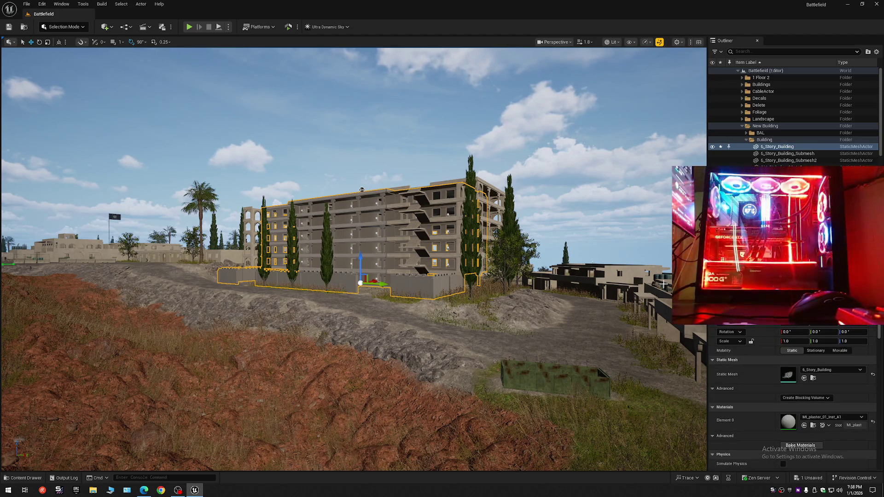
- Make the building affect distance field lighting and untick Allow Cull Distance Volume
scroll(792, 400, down, 10)
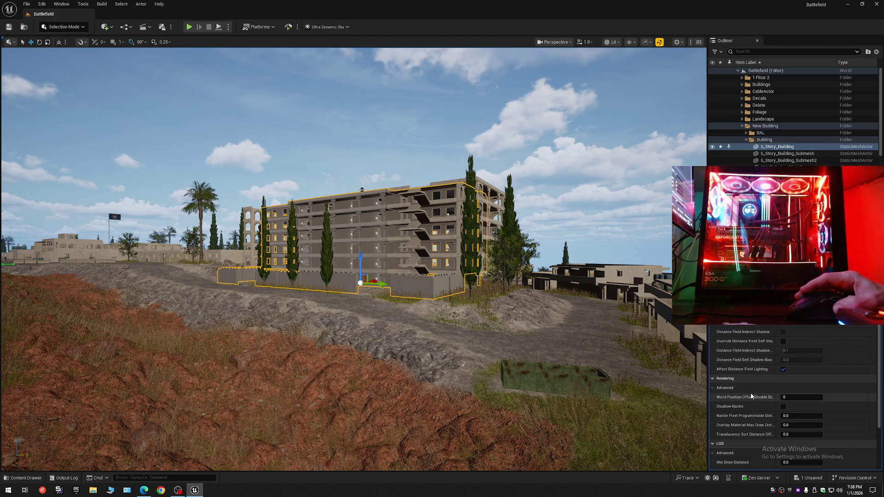
click(783, 370)
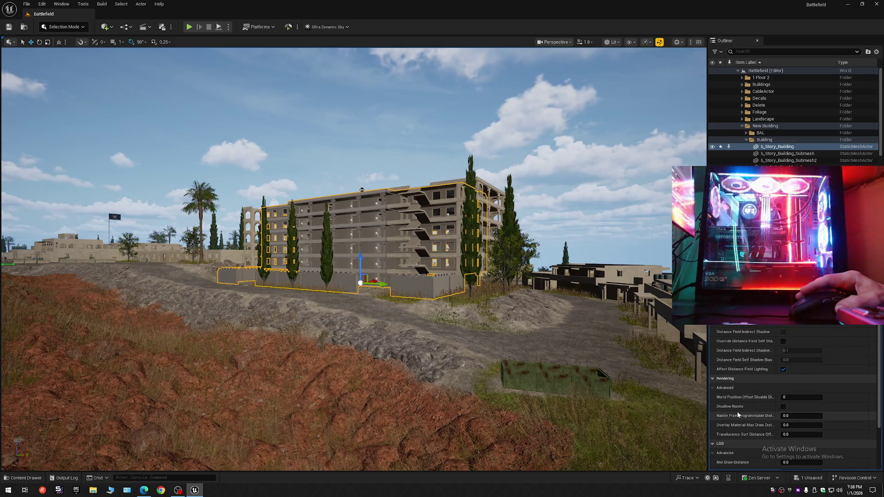
scroll(737, 411, down, 3)
scroll(746, 413, down, 1)
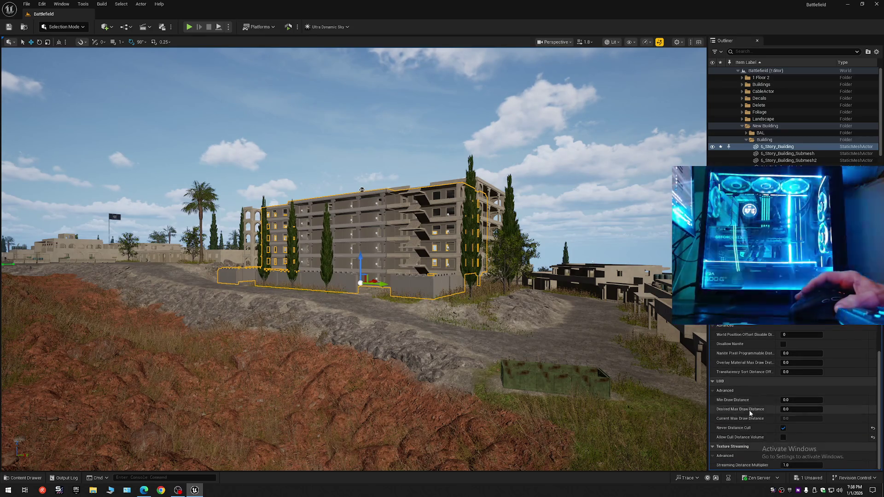
click(784, 438)
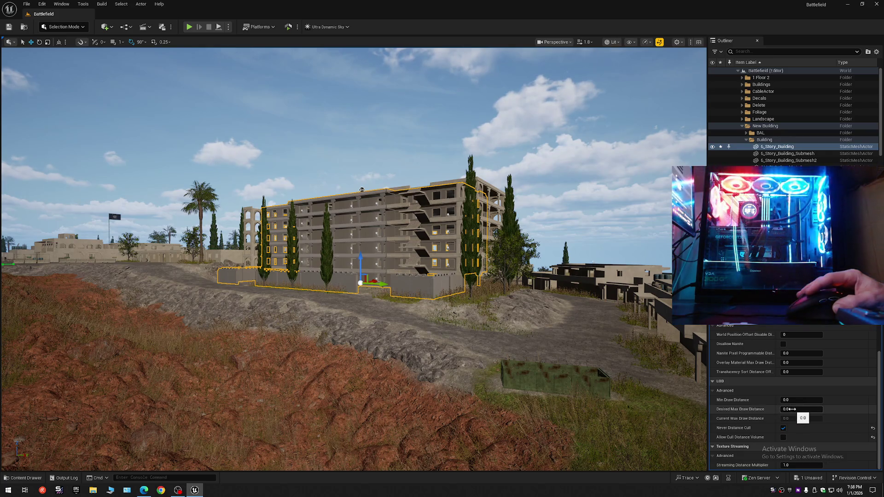
- Try draw distances of about 56208 and 18.6, reset both, then set Desired Max very high
mouse_move(801, 409)
mouse_down()
mouse_move(824, 409)
mouse_move(737, 405)
mouse_up()
mouse_move(790, 400)
mouse_down()
mouse_move(815, 400)
mouse_move(805, 409)
mouse_move(829, 413)
mouse_up()
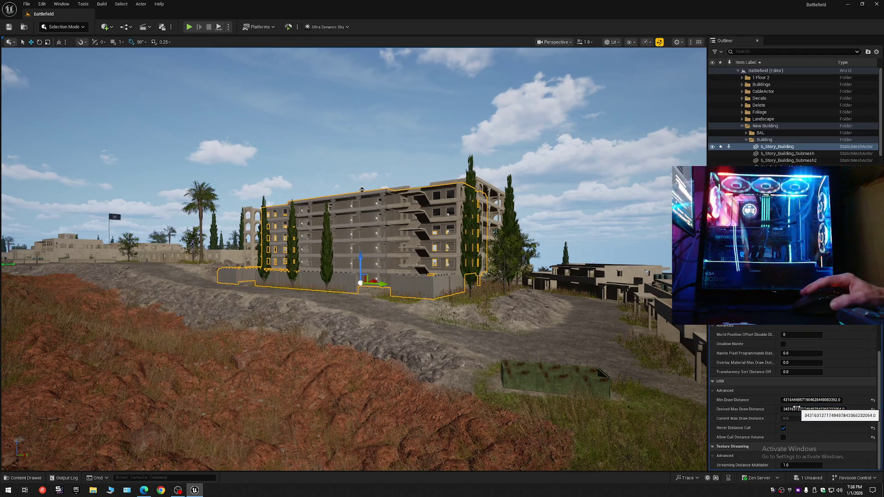
click(873, 409)
click(873, 400)
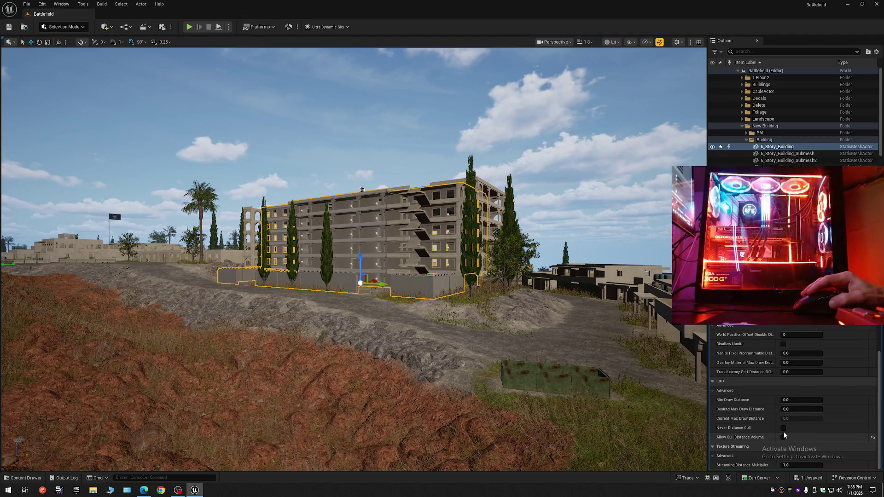
mouse_move(785, 409)
mouse_down()
mouse_move(802, 408)
mouse_move(791, 399)
mouse_move(799, 398)
mouse_up()
- Reset both draw distances to 0.0 and restore Allow Cull Distance Volume
click(873, 400)
click(872, 410)
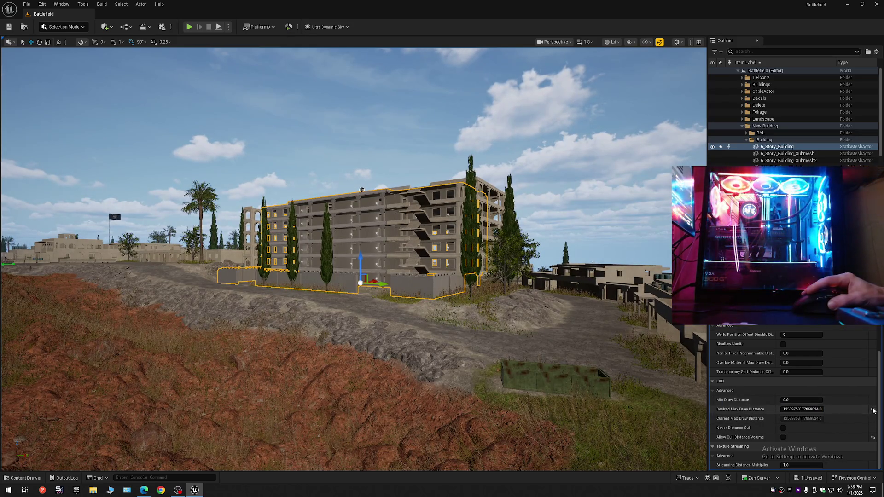
click(872, 438)
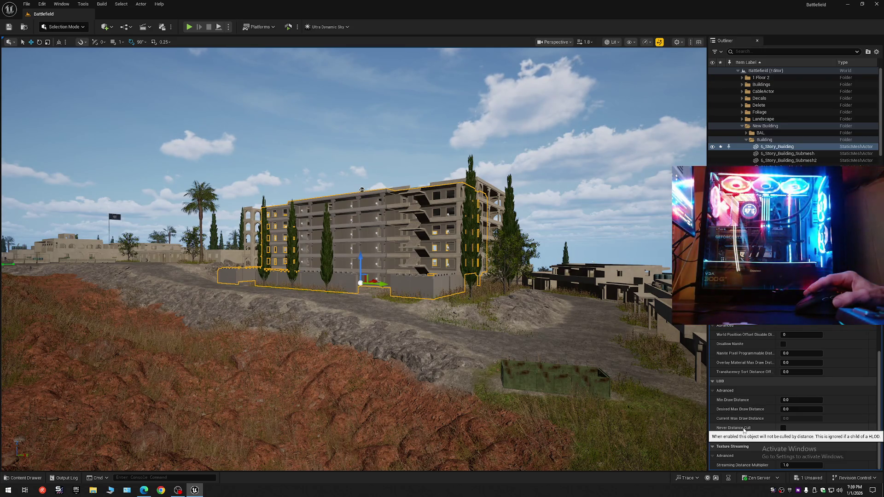
- Tick Never Distance Cull and enable Include Actor in HLOD for the building
click(783, 428)
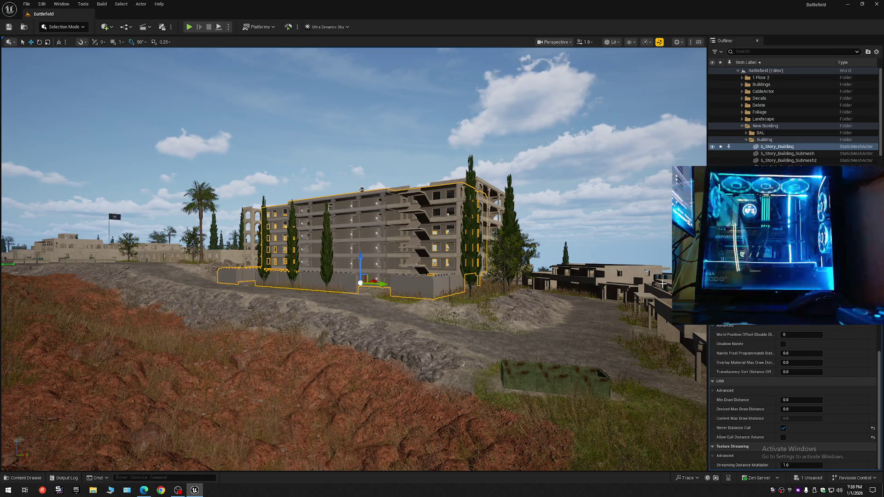
scroll(792, 396, down, 5)
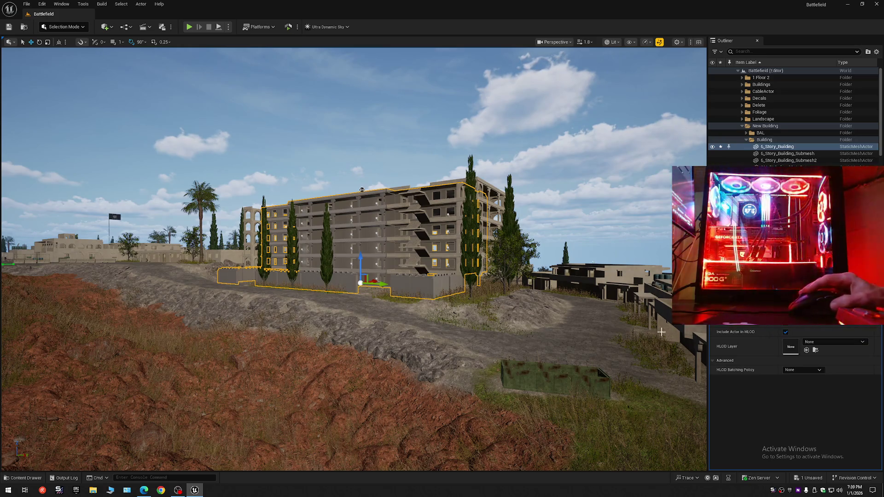
click(787, 326)
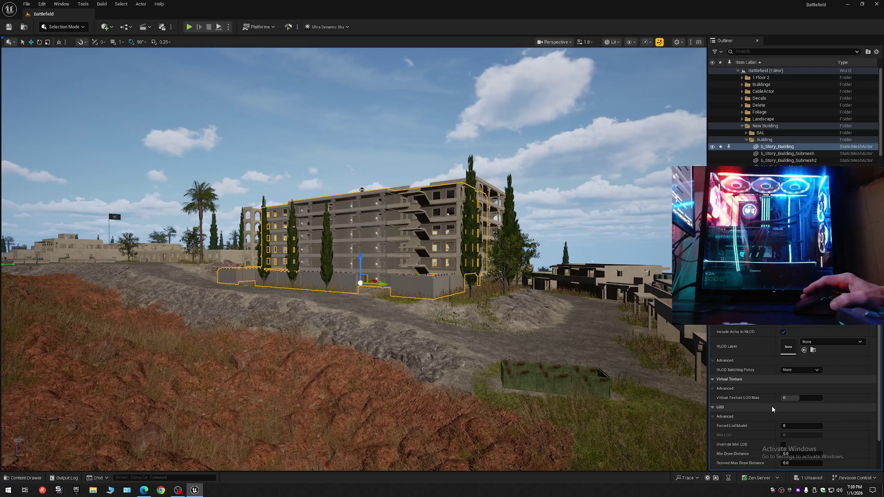
- Set 6_Story_Building's Forced Lod Model to 1, testing Virtual Texture LOD Bias 1 and resetting it to 0
scroll(771, 406, down, 3)
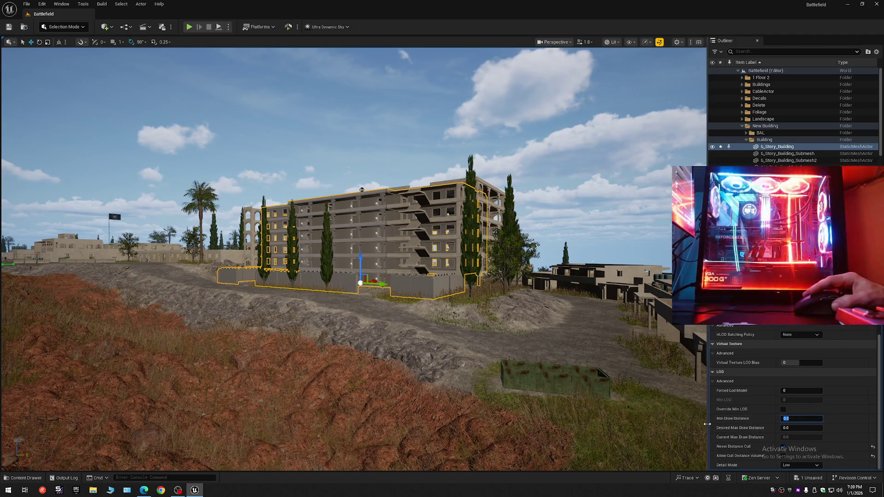
click(787, 419)
click(788, 363)
text(1)
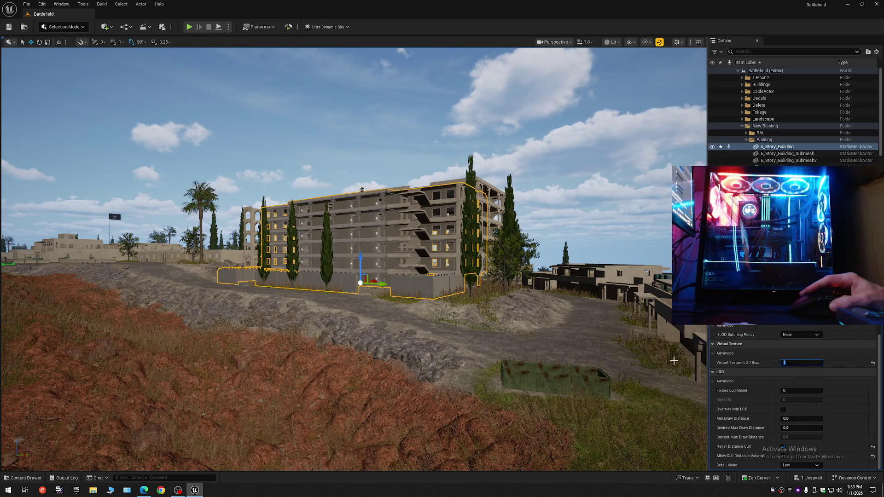
click(740, 368)
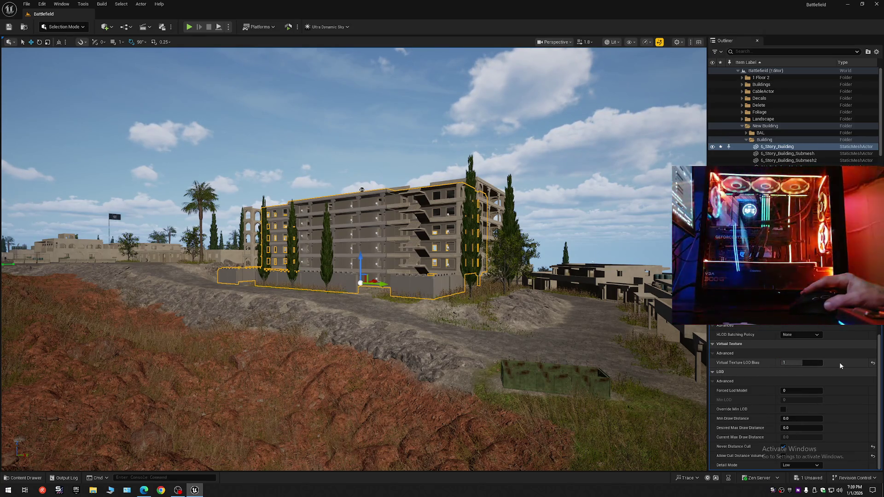
click(873, 363)
text(1)
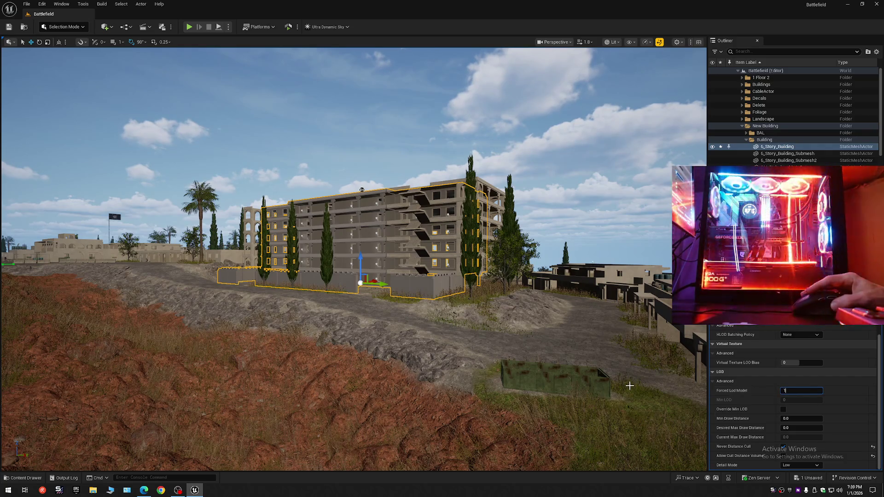
key(Return)
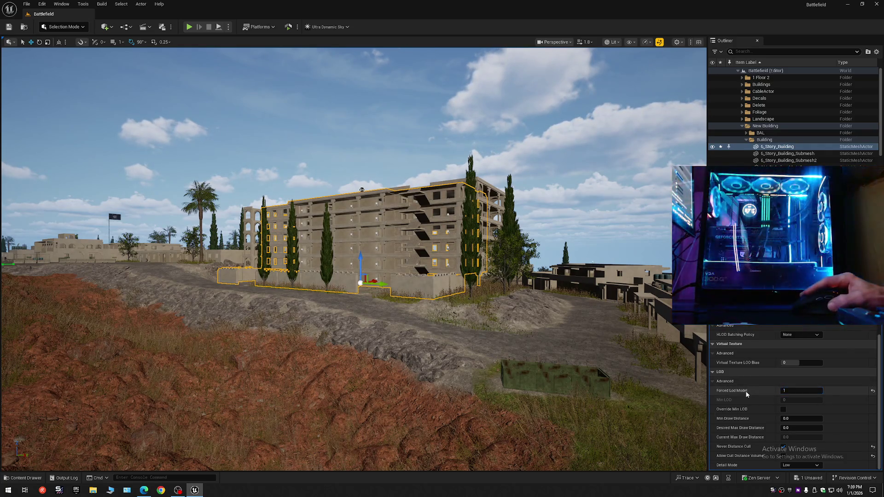
scroll(353, 258, down, 10)
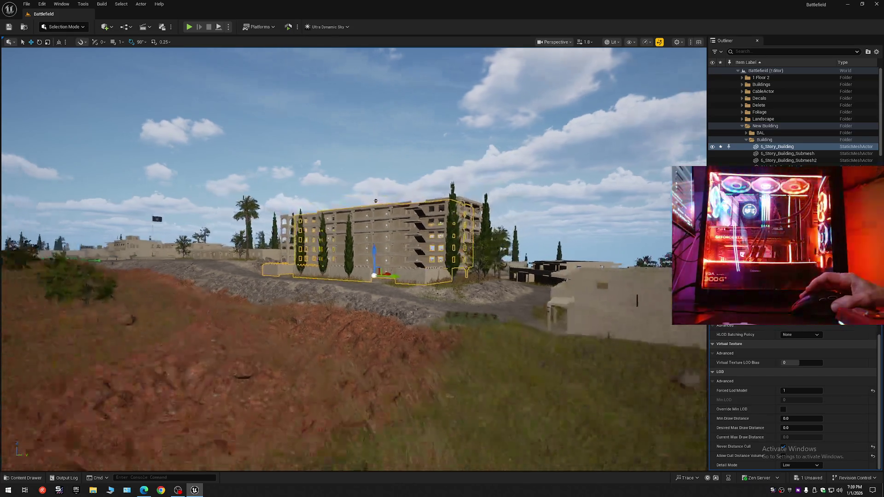
- Fly back and forth toward the six-story building's facade to compare its LOD 1 rendering far and near
scroll(354, 258, up, 8)
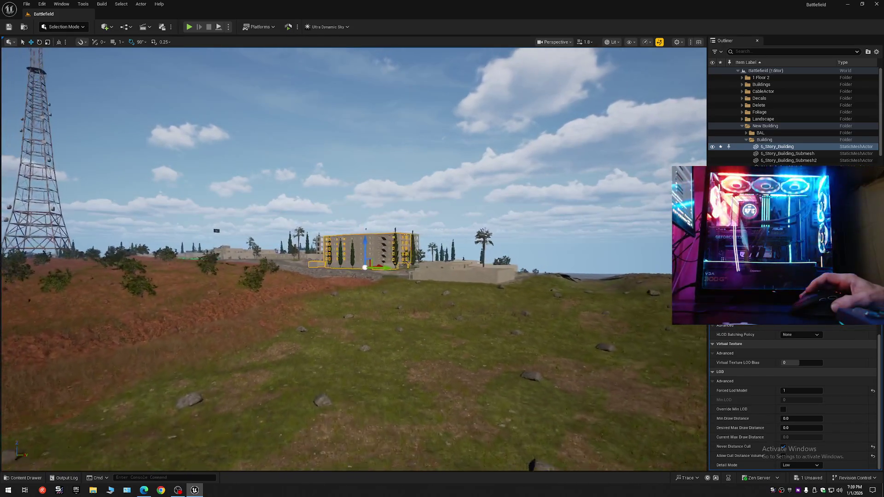
scroll(350, 222, up, 10)
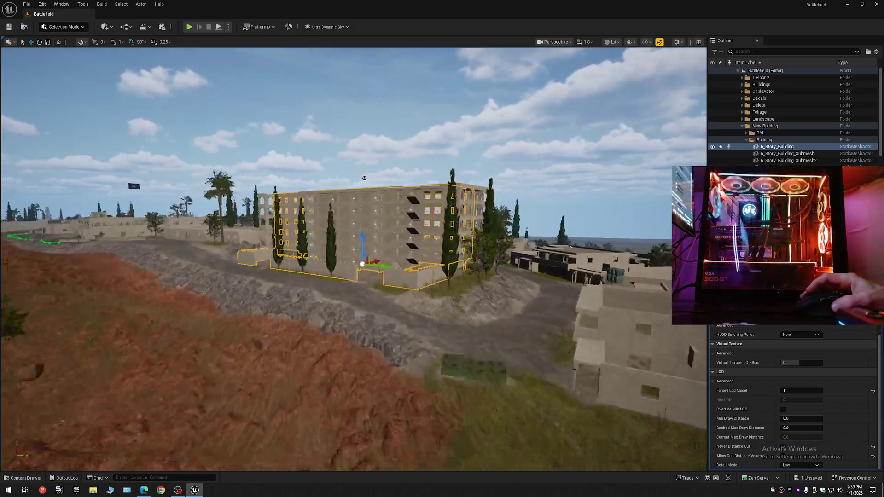
scroll(353, 258, down, 12)
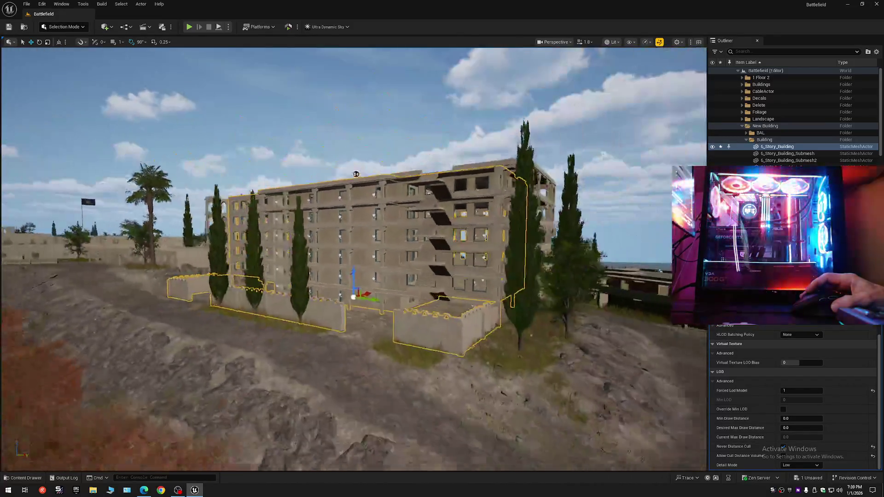
scroll(354, 258, up, 12)
scroll(354, 258, down, 15)
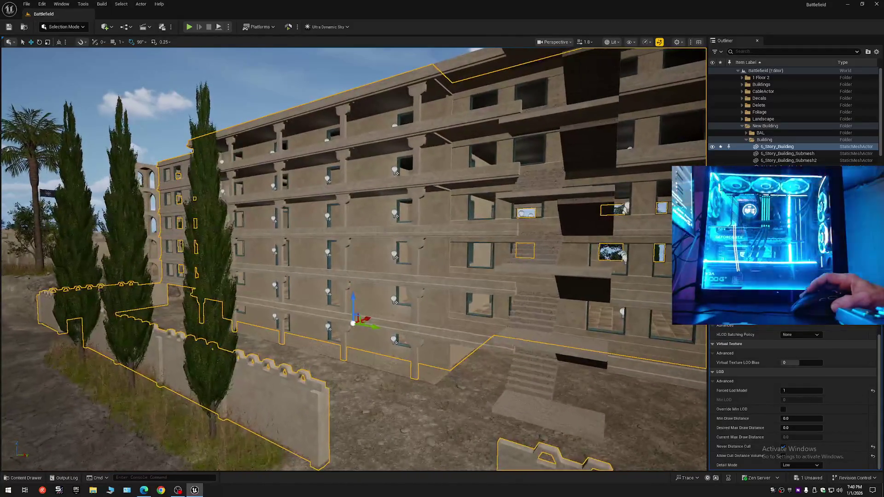
scroll(354, 258, up, 12)
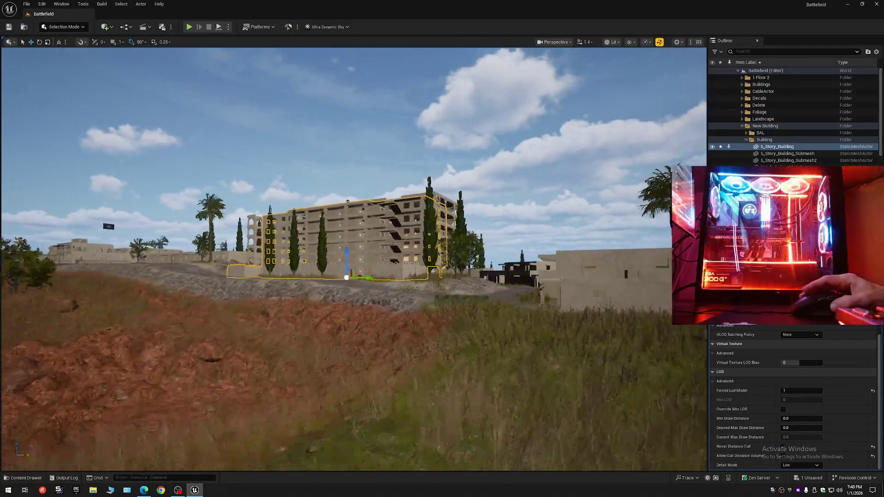
scroll(428, 275, up, 4)
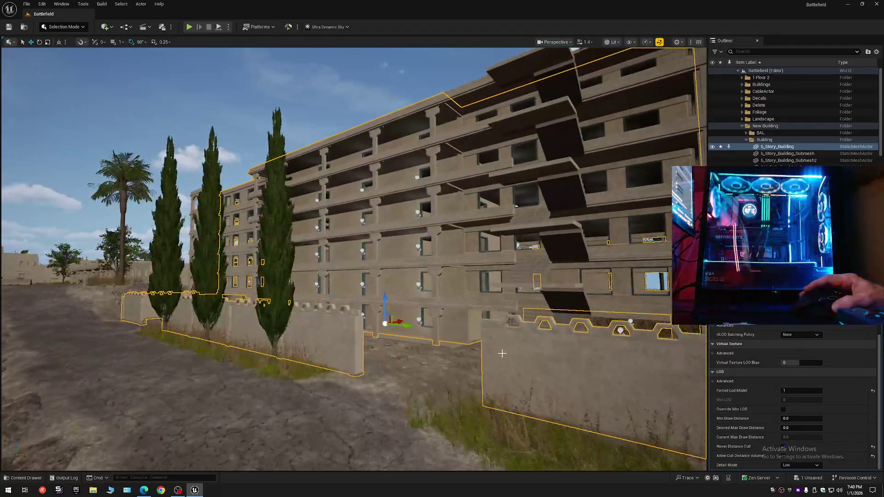
scroll(353, 265, down, 2)
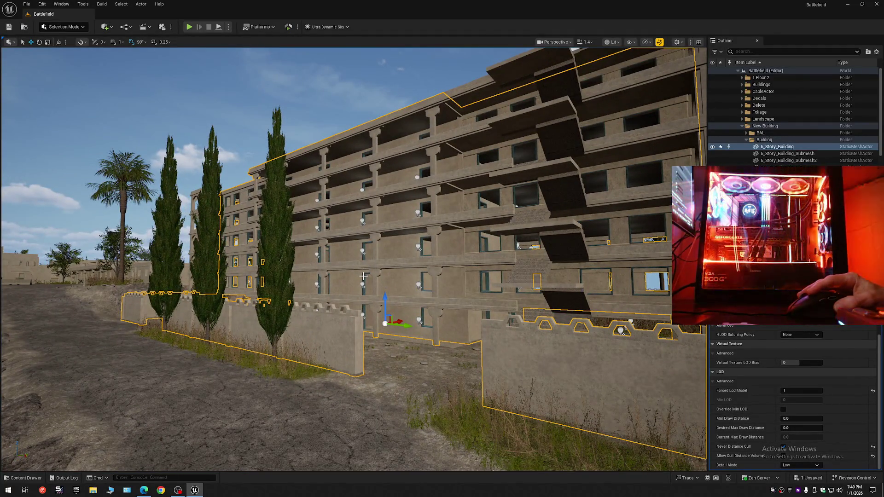
- Set Forced Lod Model to 1 on the building's window-frame meshes
click(352, 266)
scroll(352, 266, down, 6)
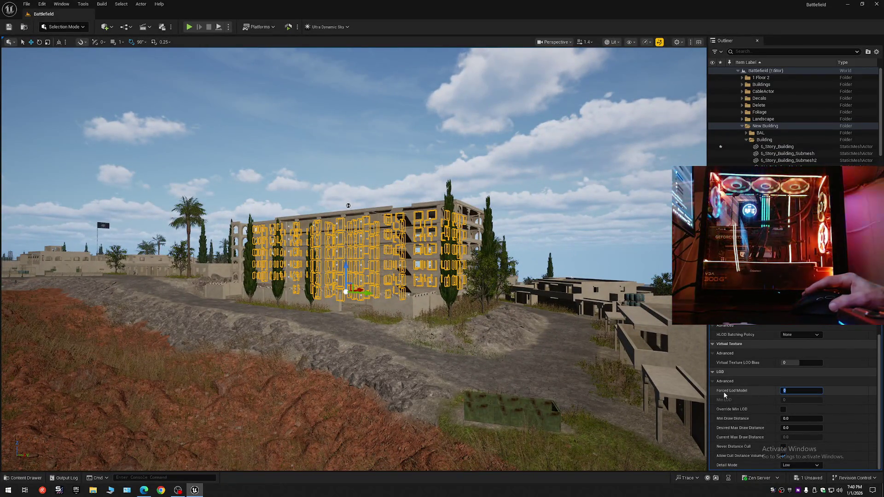
text(1)
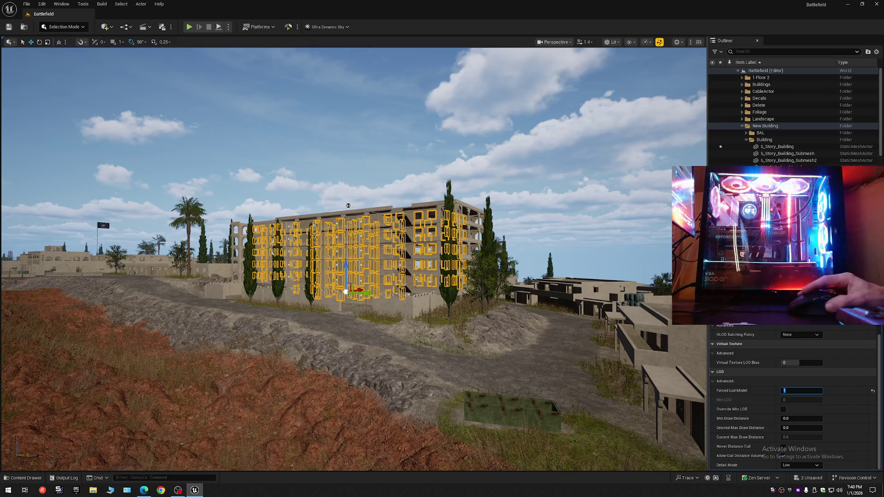
- Pull the view back and select the Bal mesh inside the BAL folder in the Outliner
click(765, 134)
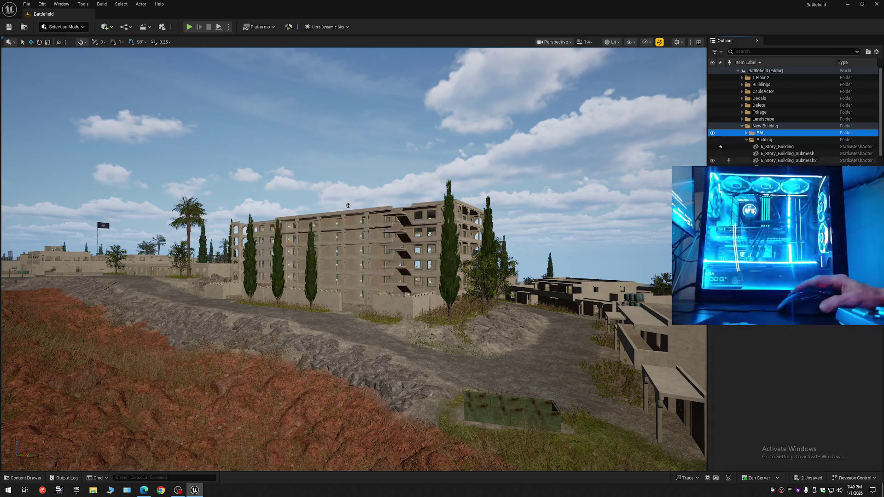
mouse_move(459, 301)
mouse_down()
mouse_move(456, 369)
mouse_move(426, 313)
mouse_move(465, 303)
mouse_up()
scroll(447, 346, down, 1)
scroll(430, 312, down, 1)
scroll(444, 308, up, 3)
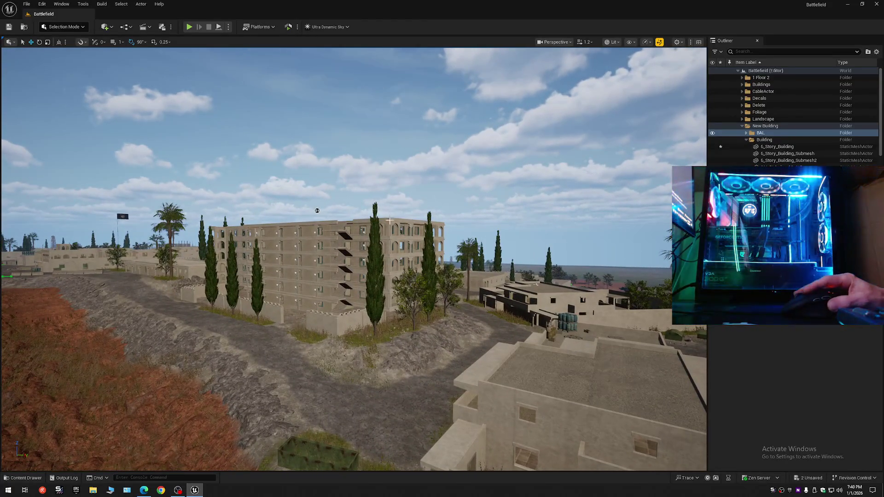
click(746, 132)
click(764, 140)
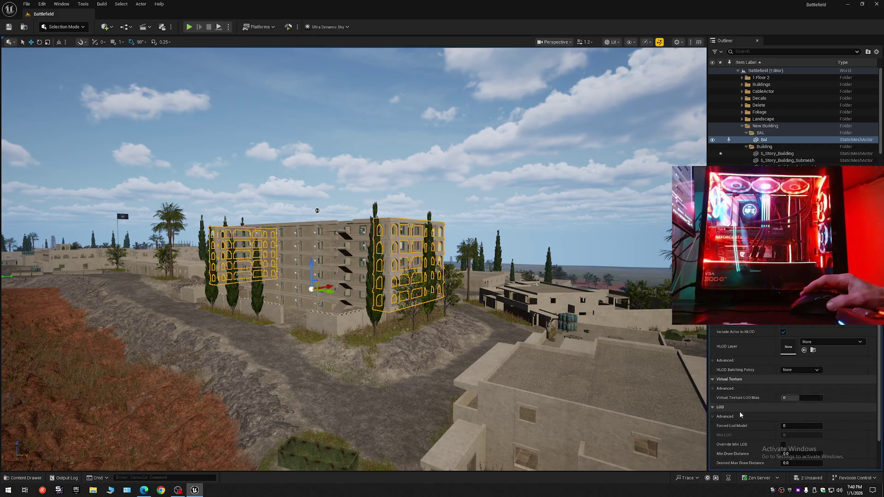
- Fly the camera back to a distant view of the town and select the six-story building
drag(517, 352, 511, 359)
drag(453, 340, 453, 340)
key(Escape)
drag(351, 189, 456, 342)
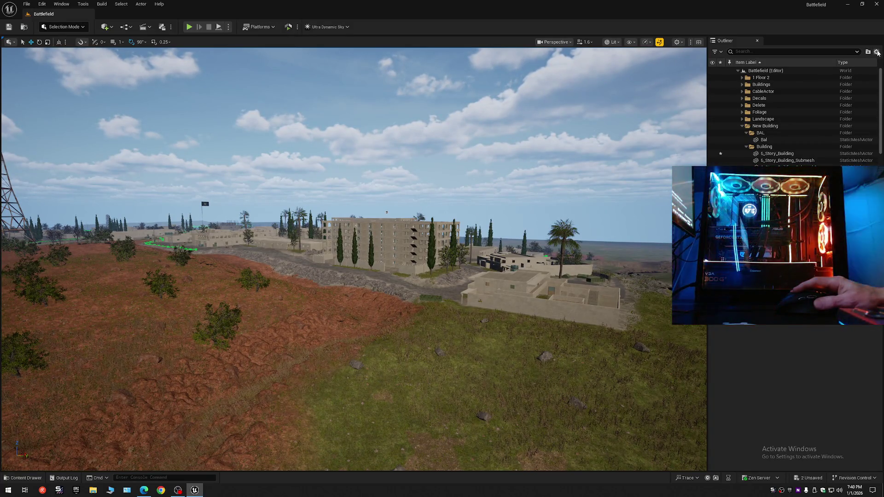
click(436, 241)
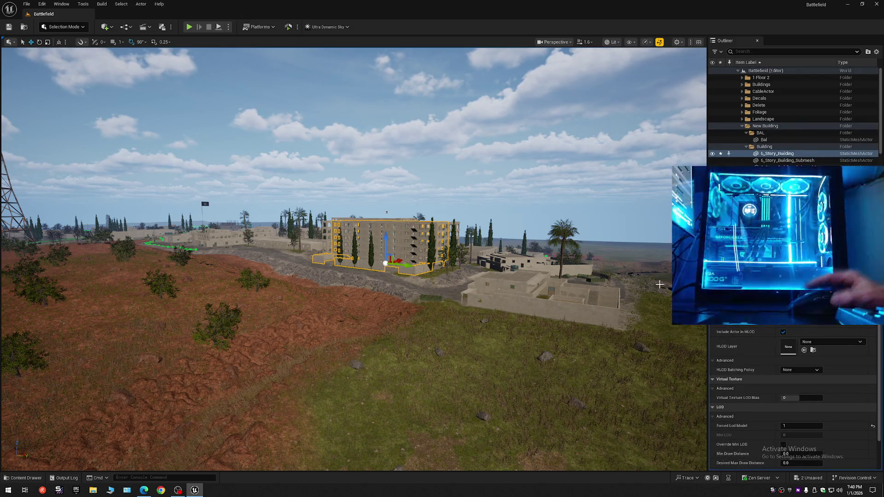
- Allow the building to be distance-culled again and collapse the scene list
scroll(778, 394, down, 5)
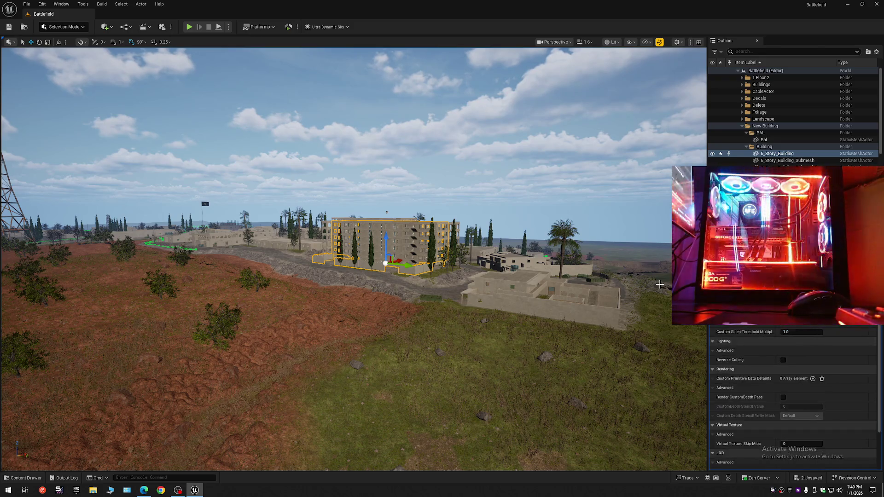
click(786, 389)
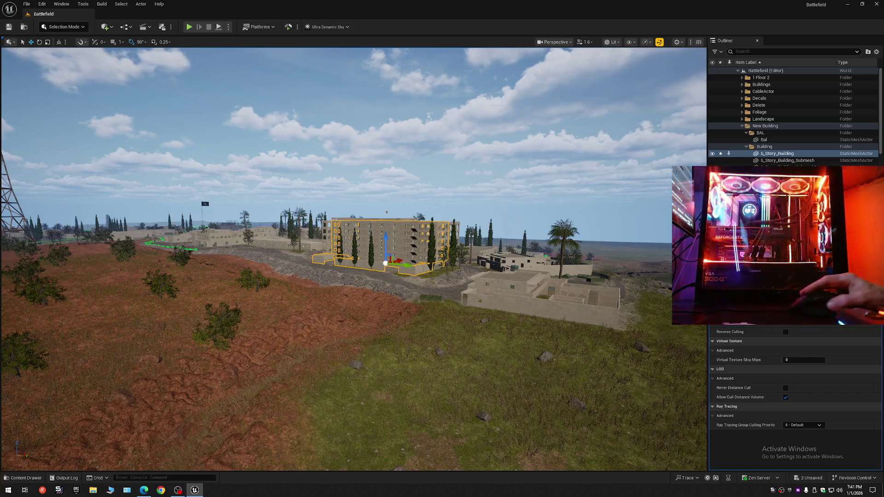
click(818, 86)
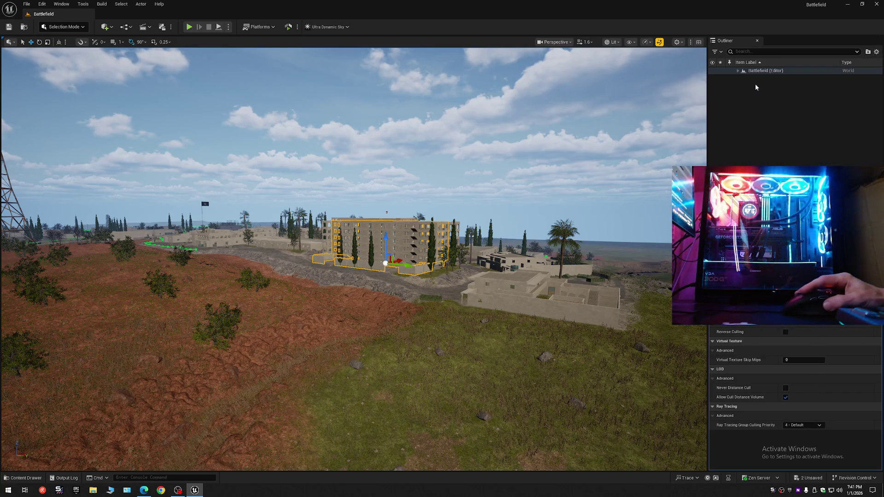
click(764, 71)
click(738, 70)
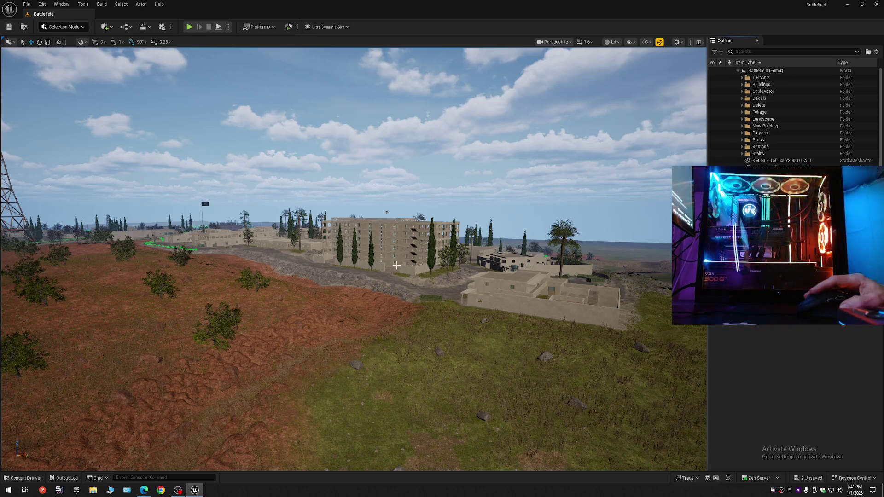
- Reselect the building, run Collapse All from the Outliner options, and expand Battlefield (Editor)
click(388, 240)
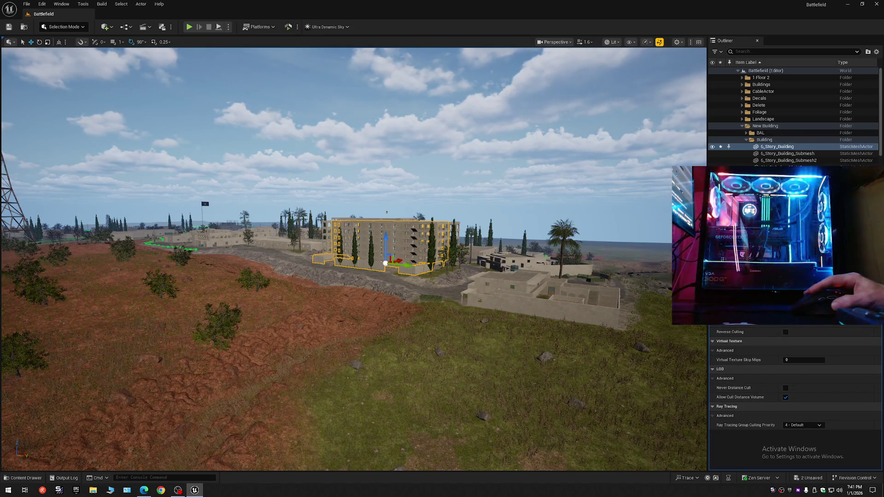
scroll(794, 400, up, 5)
click(876, 52)
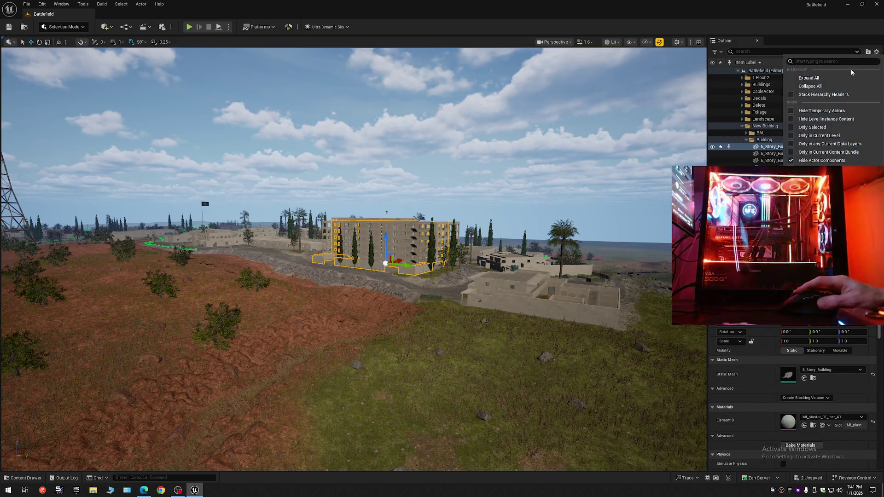
click(805, 85)
click(738, 71)
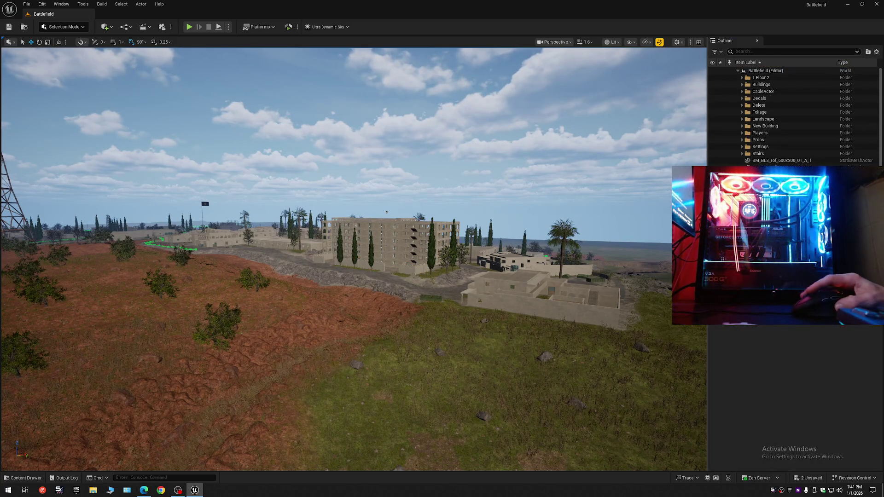
- Fly from the hillside up over the apartment roofline and select a landing slab beside the stairway
scroll(354, 257, down, 2)
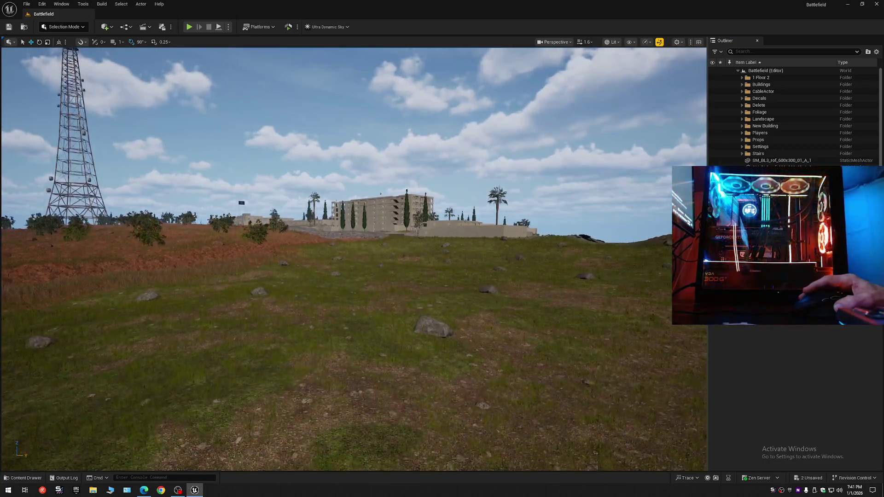
scroll(353, 258, up, 3)
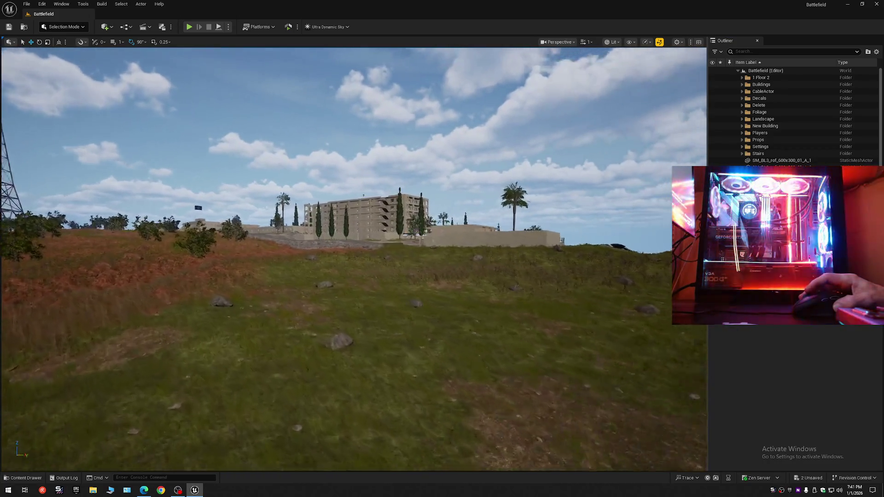
scroll(353, 257, down, 1)
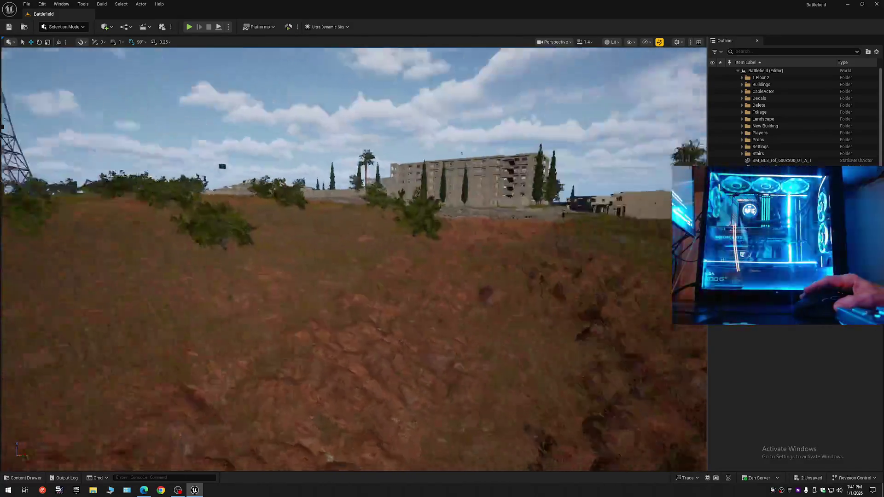
scroll(354, 258, up, 4)
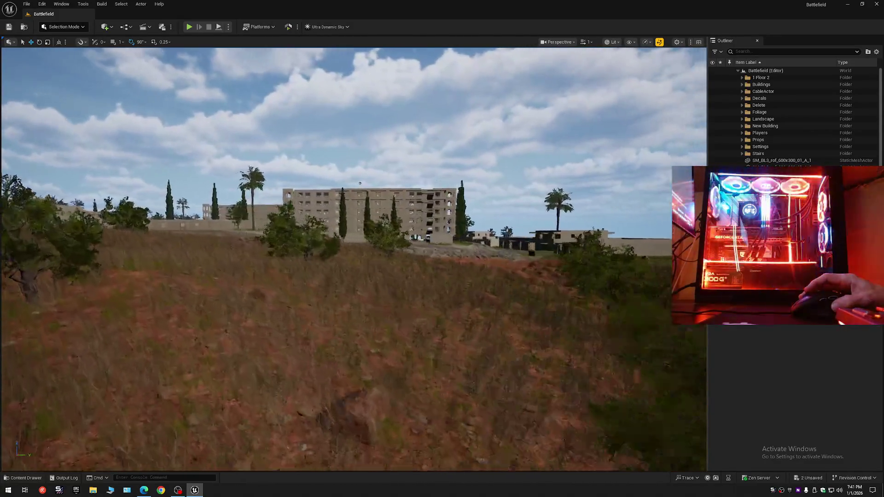
scroll(354, 258, up, 3)
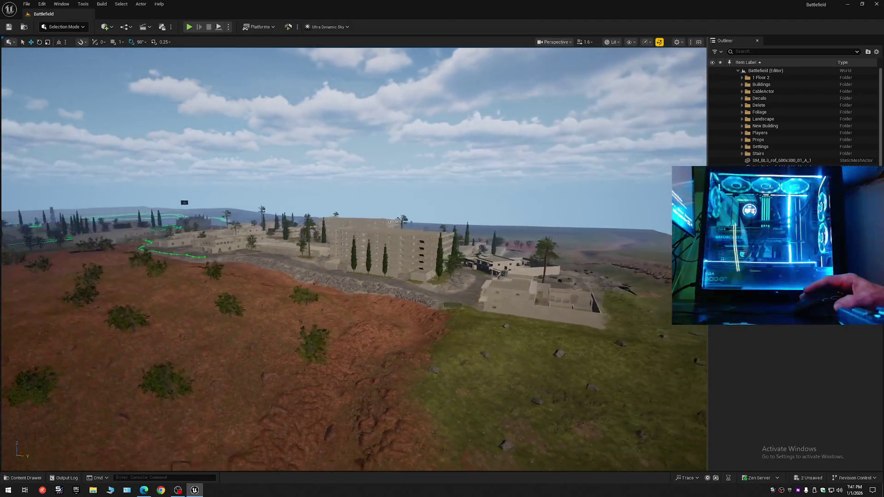
scroll(354, 257, up, 1)
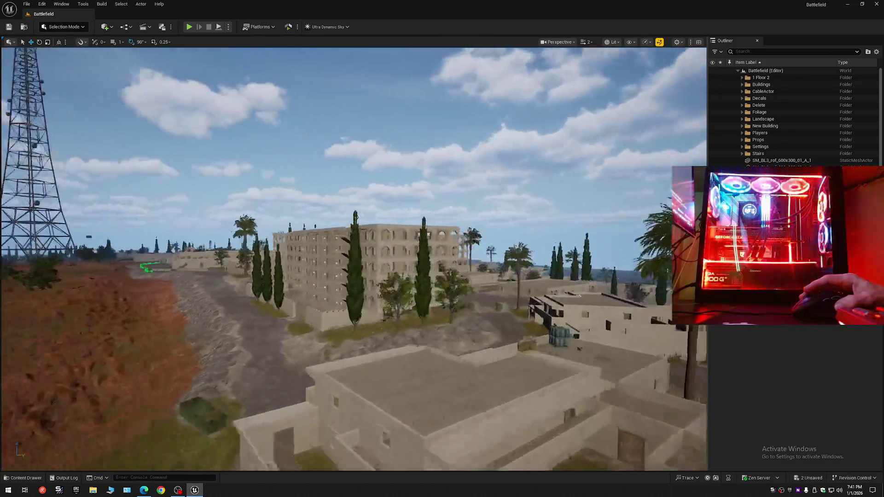
scroll(353, 257, down, 1)
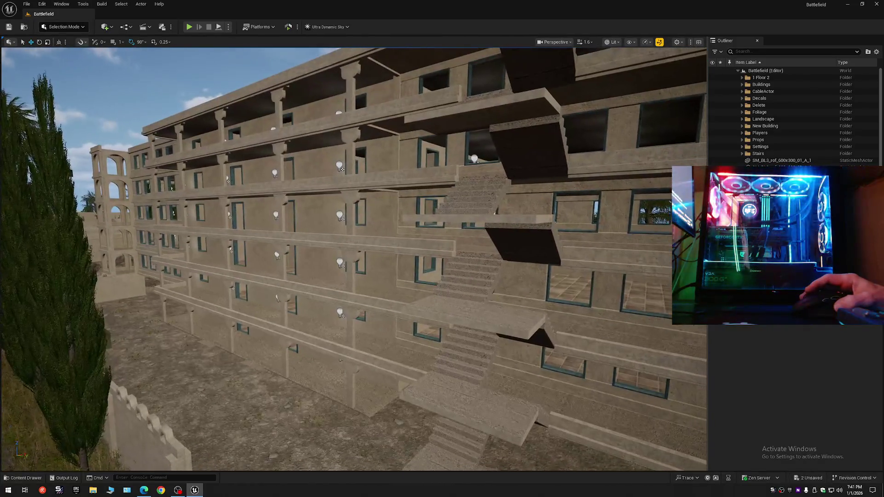
mouse_move(336, 152)
mouse_down()
mouse_move(316, 77)
mouse_move(223, 101)
mouse_move(199, 118)
mouse_move(242, 119)
mouse_up()
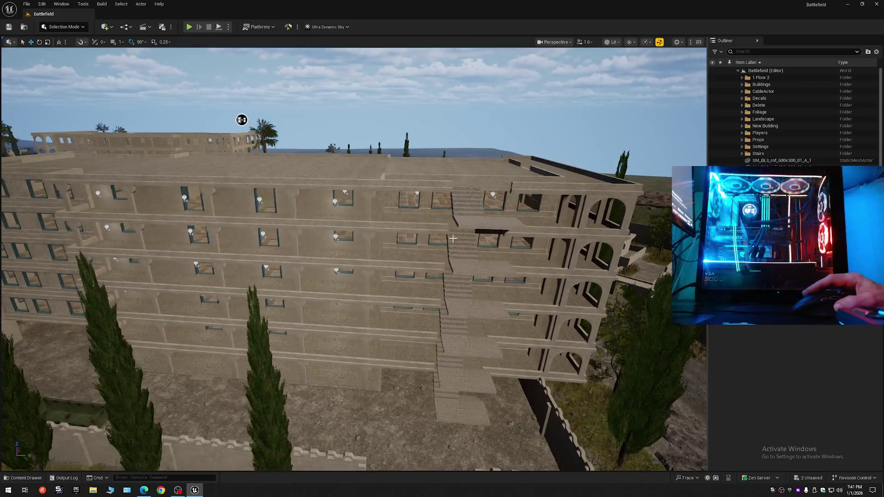
click(424, 226)
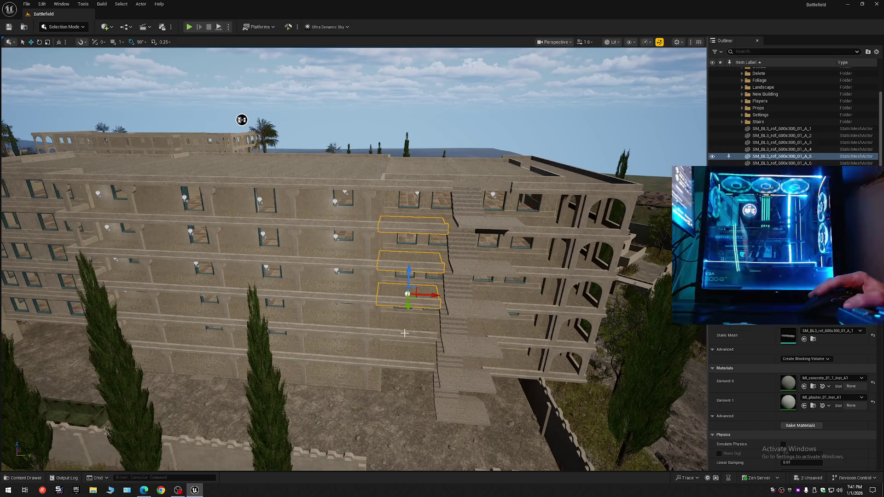
- Select all five stacked SM_BL3_rof_600x300_01_A slabs and Alt-drag along X to duplicate them
ctrl+click(398, 364)
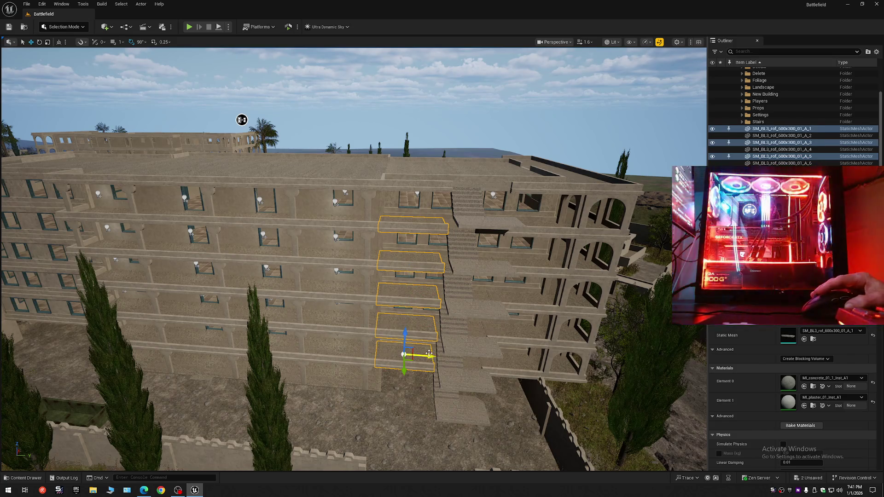
alt+drag(429, 356, 190, 349)
key(w)
scroll(238, 354, down, 1)
scroll(99, 187, down, 3)
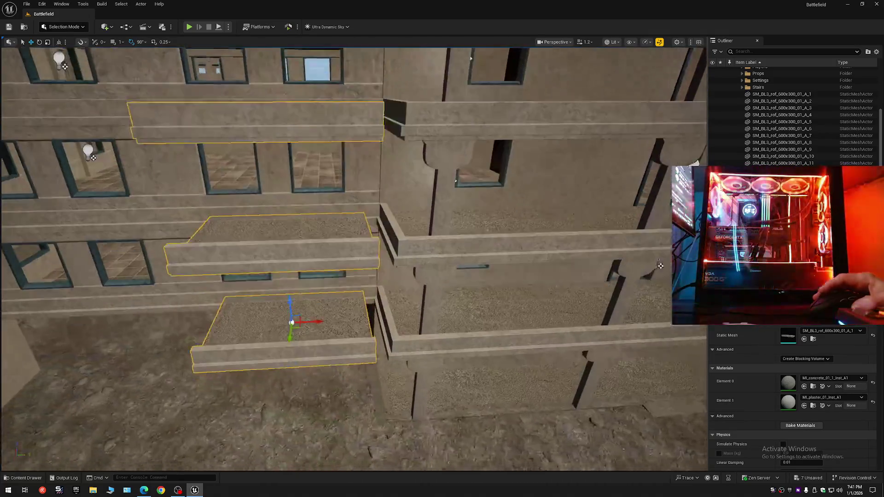
key(w)
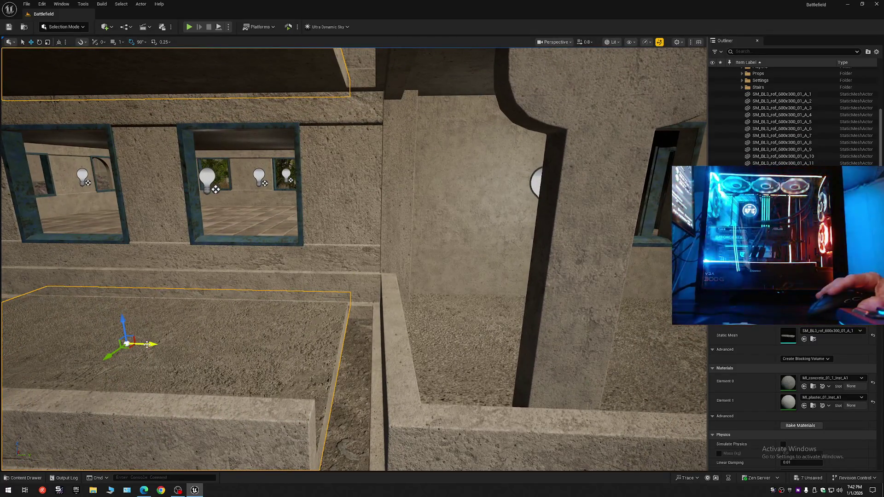
- Slide the copied slabs along X until they line up with the facade balconies
drag(150, 345, 206, 349)
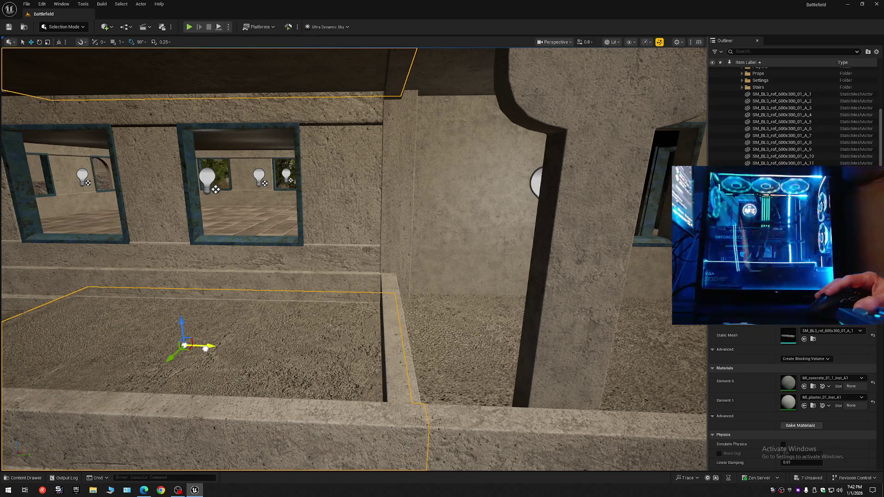
key(s)
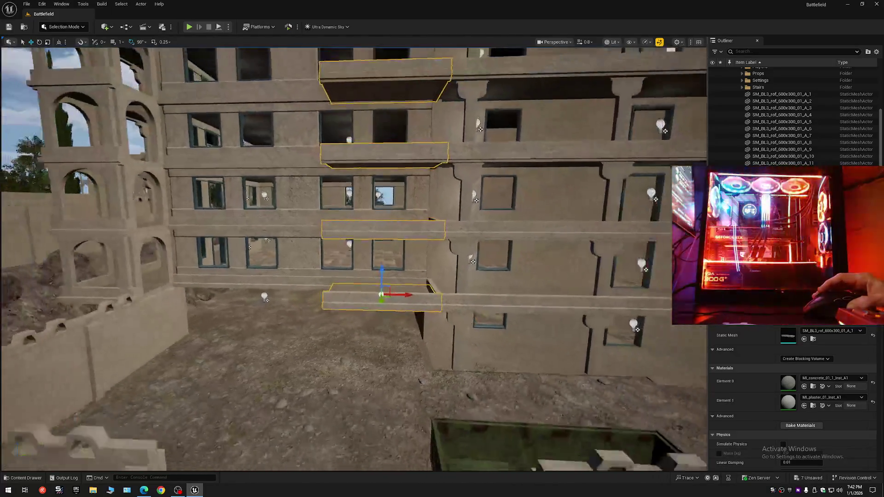
key(w)
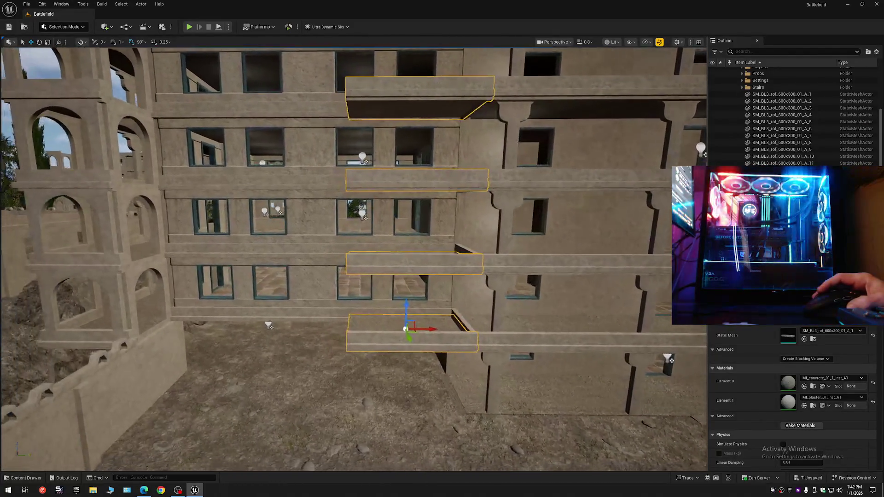
mouse_move(432, 328)
mouse_down()
mouse_move(335, 332)
mouse_move(376, 328)
mouse_up()
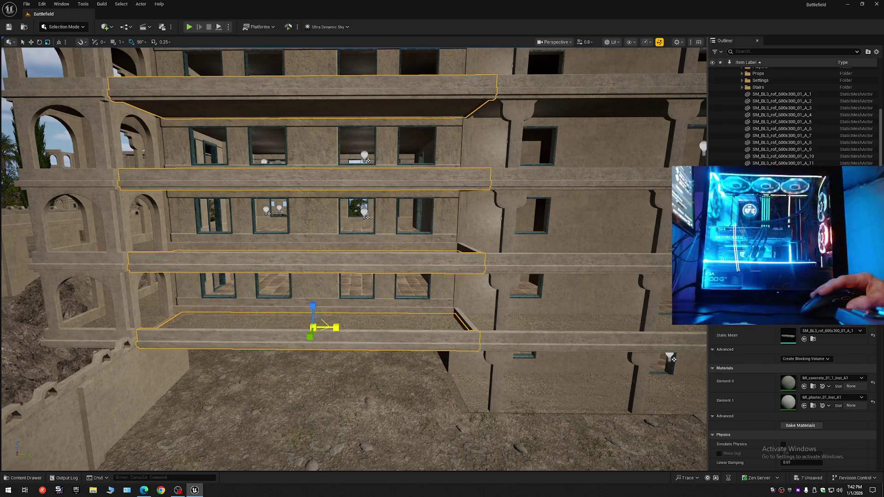
scroll(336, 328, up, 3)
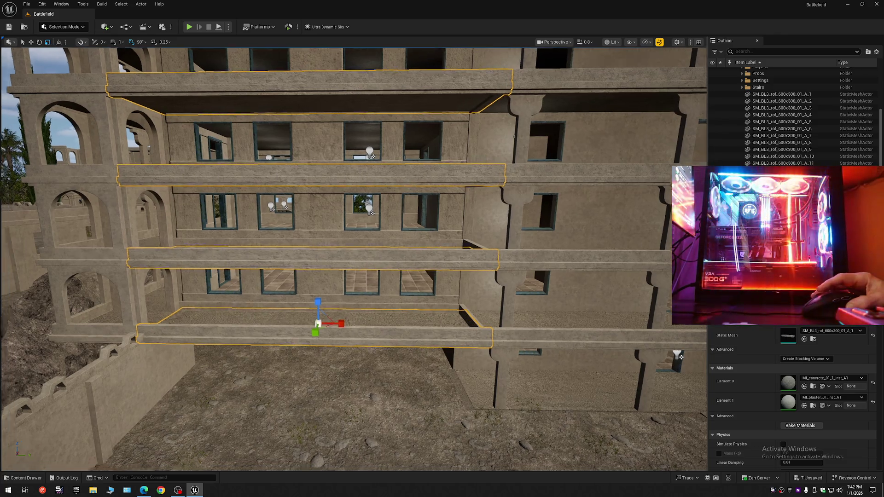
mouse_move(487, 190)
mouse_down()
mouse_move(479, 198)
mouse_move(506, 193)
mouse_move(546, 237)
mouse_move(347, 336)
mouse_up()
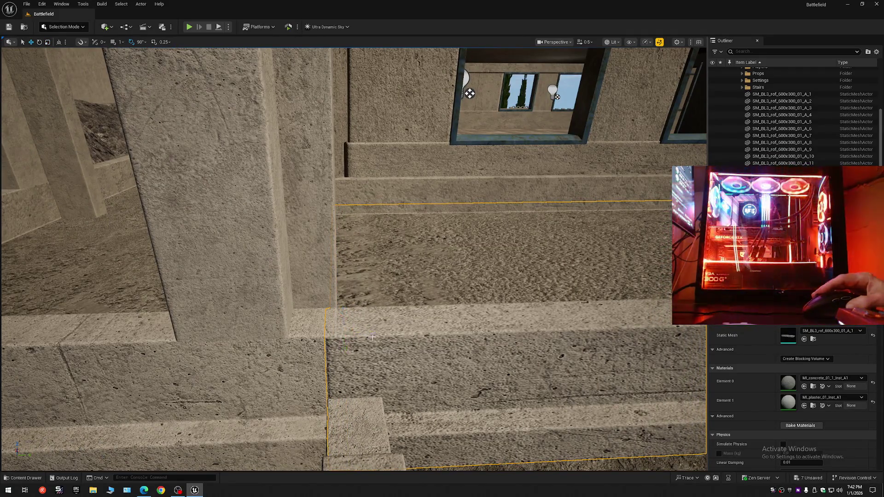
- Face the multi-storey facade, then Collapse All in the Outliner and expand Battlefield (Editor)
scroll(371, 336, up, 1)
mouse_move(371, 337)
mouse_down()
mouse_move(272, 336)
mouse_move(272, 355)
mouse_move(272, 327)
mouse_up()
scroll(317, 337, down, 1)
scroll(272, 337, down, 2)
scroll(460, 313, up, 2)
mouse_move(460, 313)
mouse_down()
mouse_move(451, 312)
mouse_move(460, 313)
mouse_up()
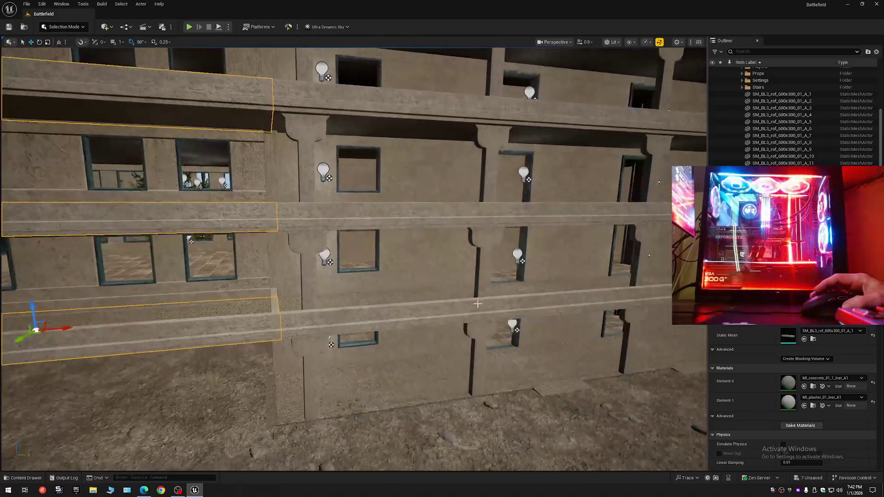
click(876, 52)
click(787, 76)
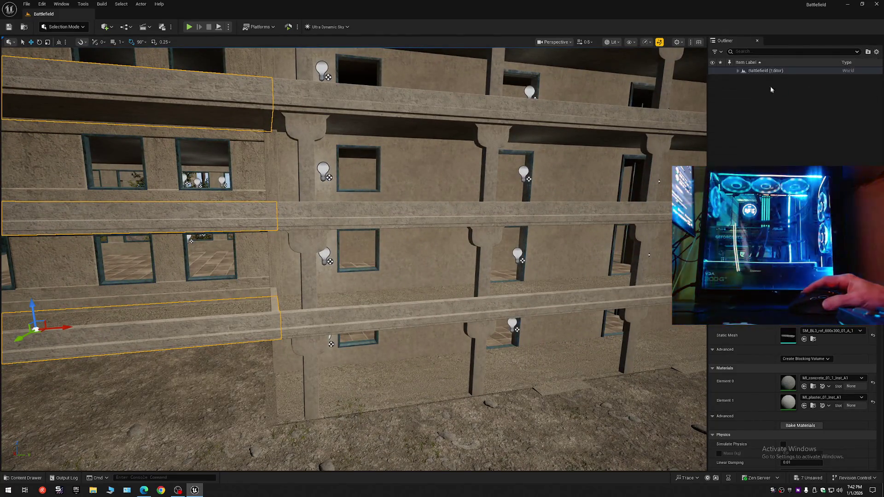
click(738, 70)
- Fly the camera close along the upper covered balcony corridor and its parapet ledges
drag(554, 244, 554, 245)
scroll(554, 245, up, 1)
scroll(555, 245, up, 1)
scroll(555, 244, down, 3)
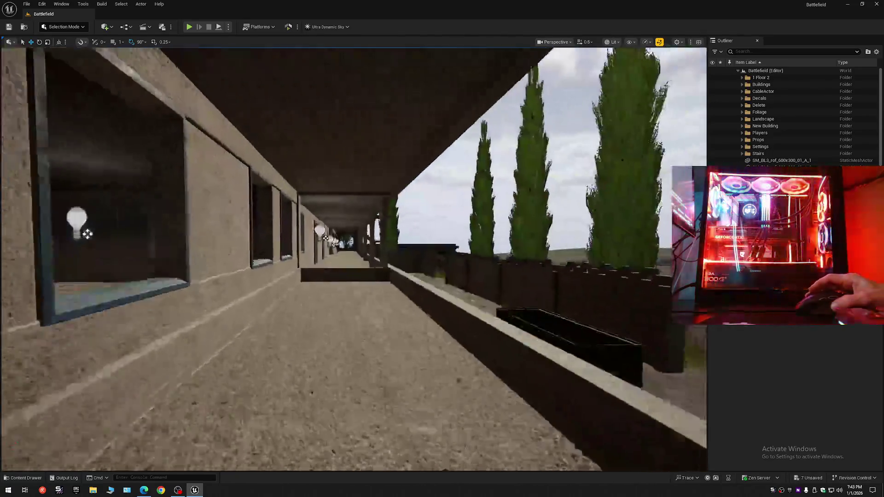
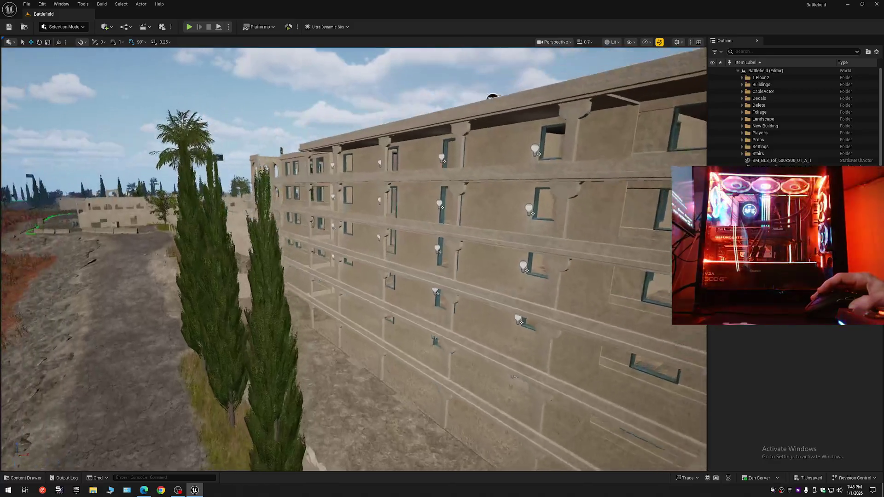
- Reselect the five floor slabs and Alt-drag a duplicate set off to the left
key(ctrl+z)
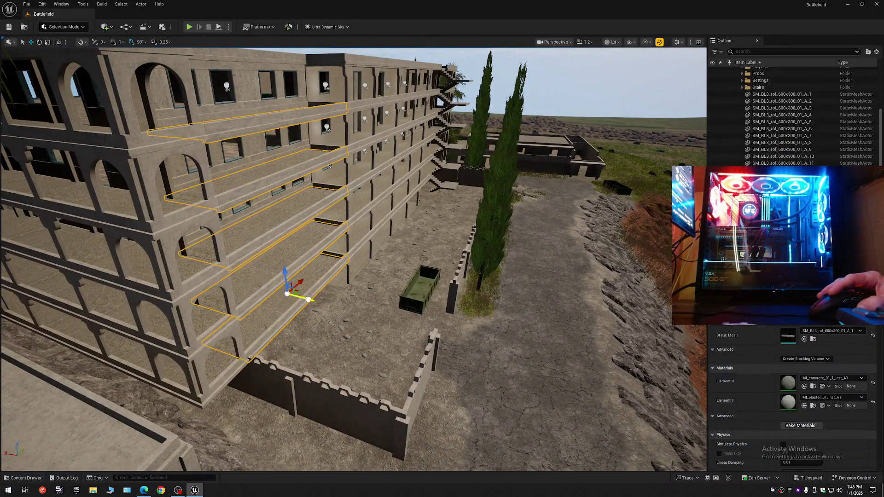
alt+drag(308, 300, 191, 285)
mouse_move(470, 81)
mouse_down()
mouse_move(373, 124)
mouse_move(150, 108)
mouse_move(384, 179)
mouse_up()
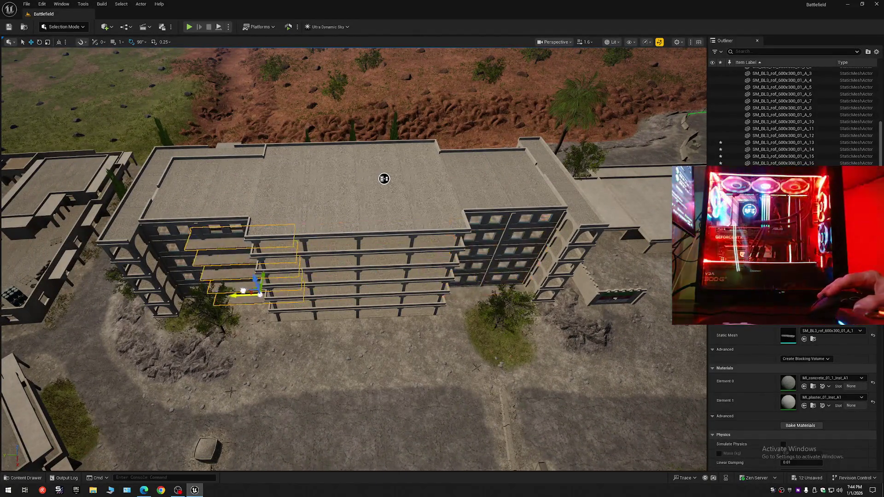
mouse_move(384, 179)
mouse_down()
mouse_move(420, 174)
mouse_move(442, 147)
mouse_up()
drag(339, 330, 339, 315)
drag(322, 401, 344, 384)
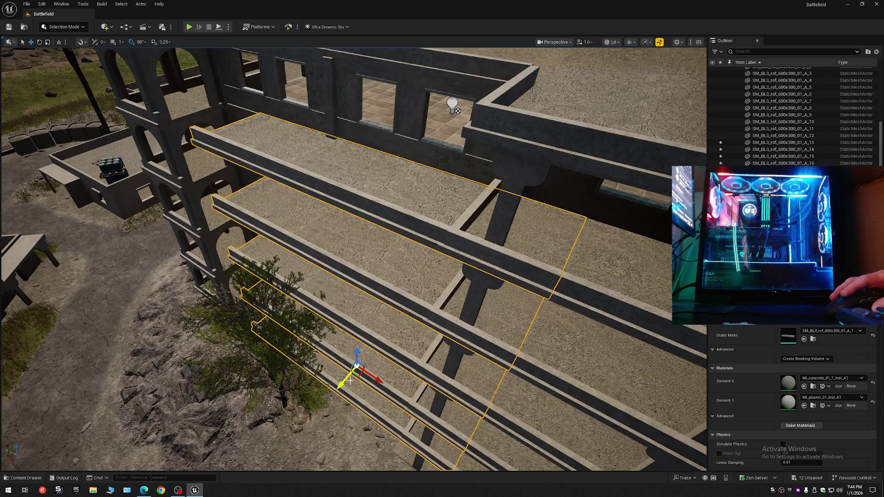
- Nudge the copied slabs into line with the building's open floor levels
scroll(457, 110, down, 10)
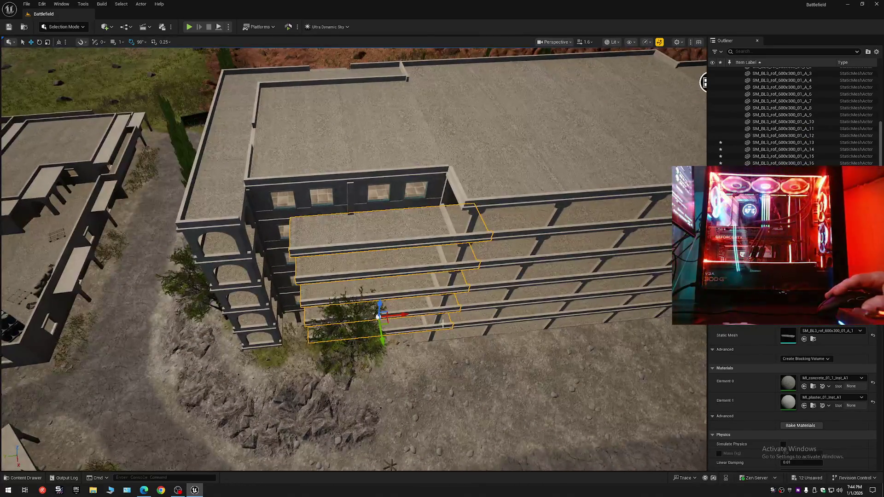
drag(398, 315, 399, 315)
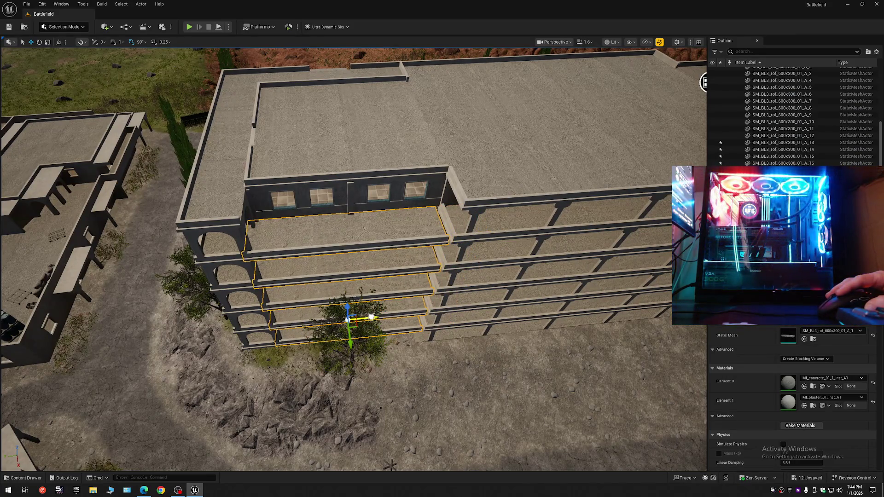
scroll(377, 317, up, 10)
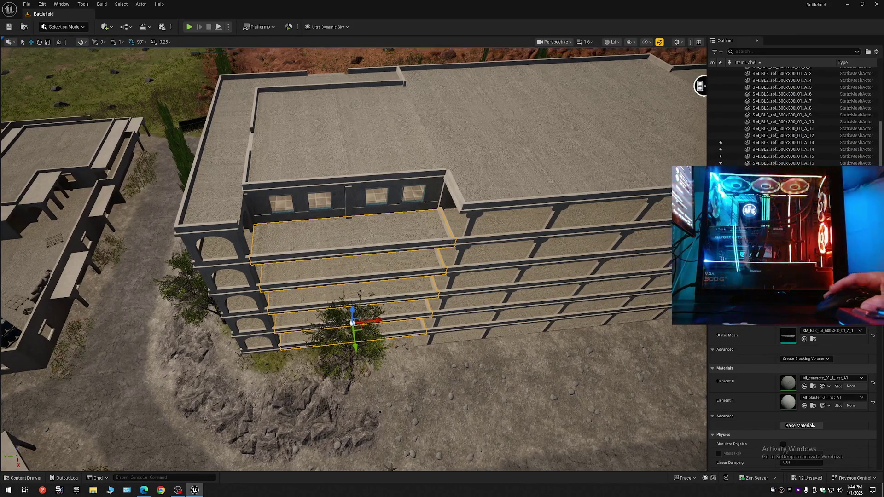
scroll(308, 60, down, 3)
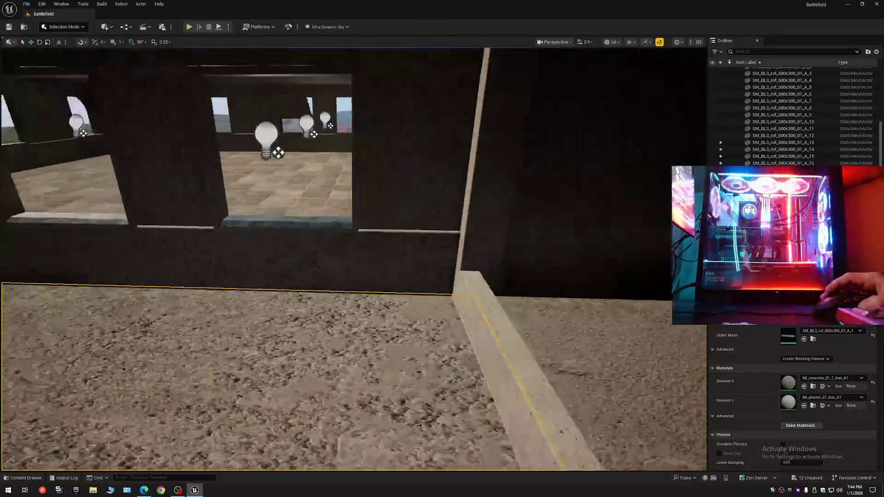
scroll(376, 279, down, 1)
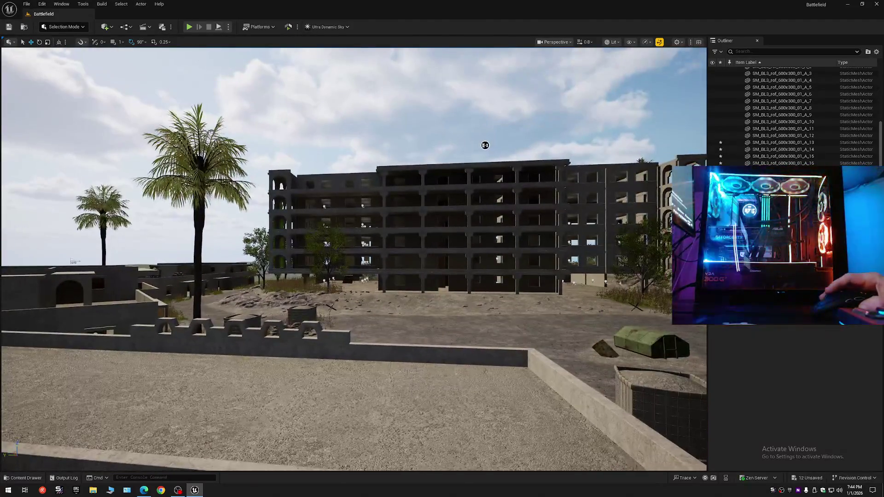
key(w)
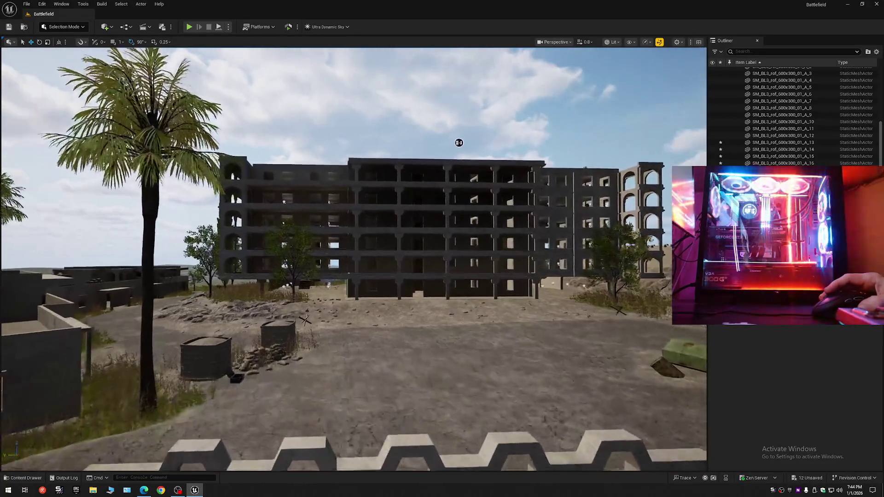
scroll(599, 119, up, 2)
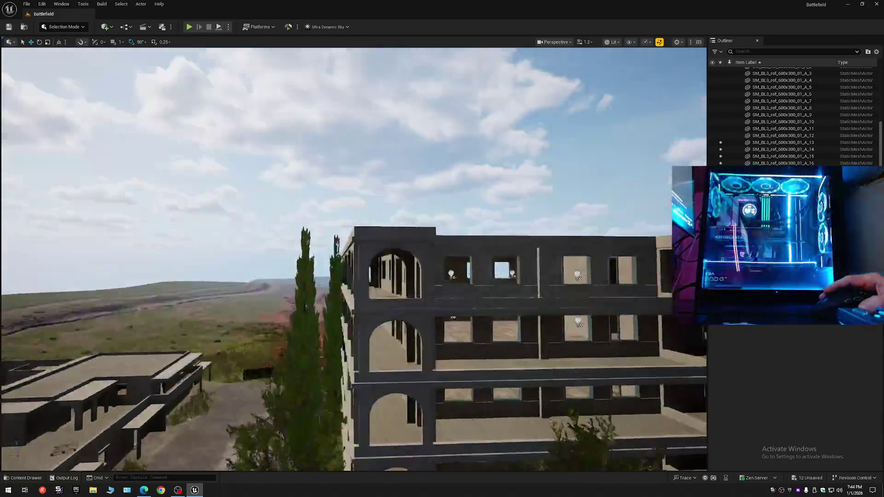
key(w)
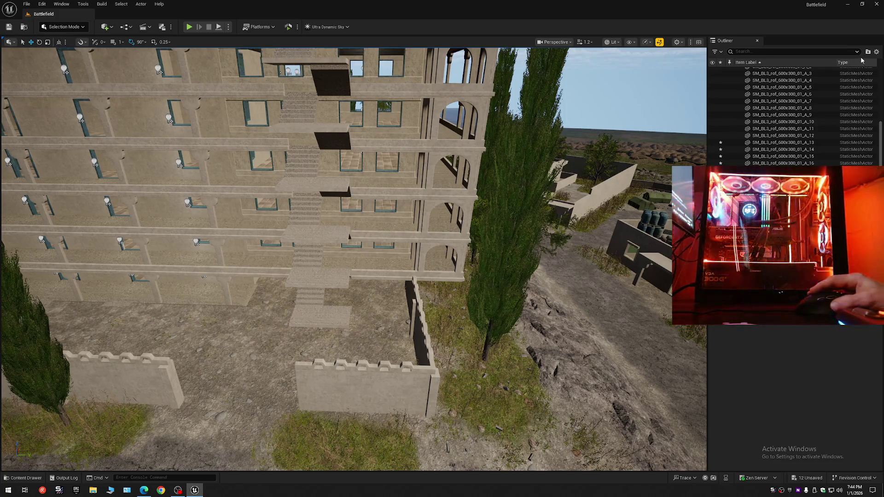
click(876, 52)
- Select the stair and ladder actors in the Outliner's Stairs folder and frame them
click(803, 86)
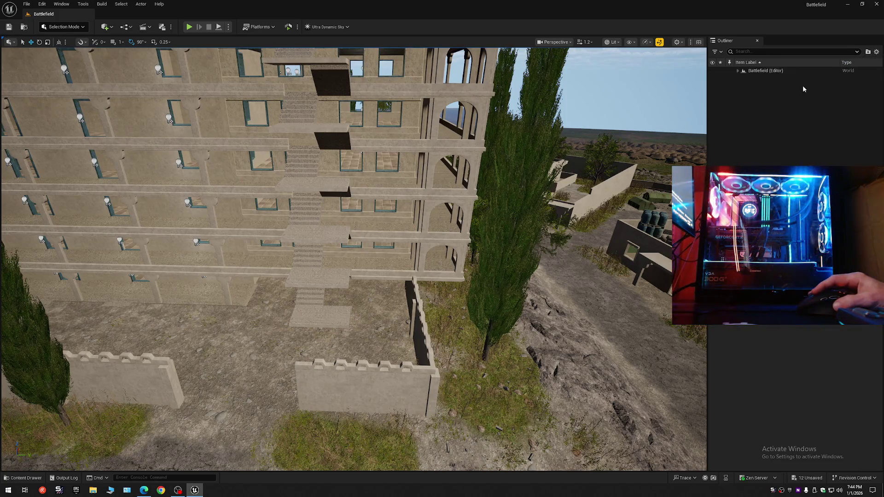
click(738, 71)
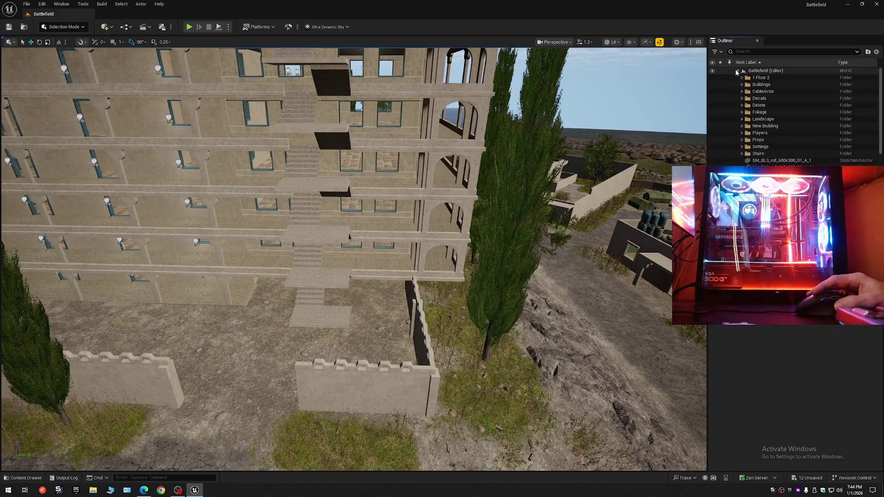
click(742, 153)
click(778, 160)
scroll(828, 129, down, 10)
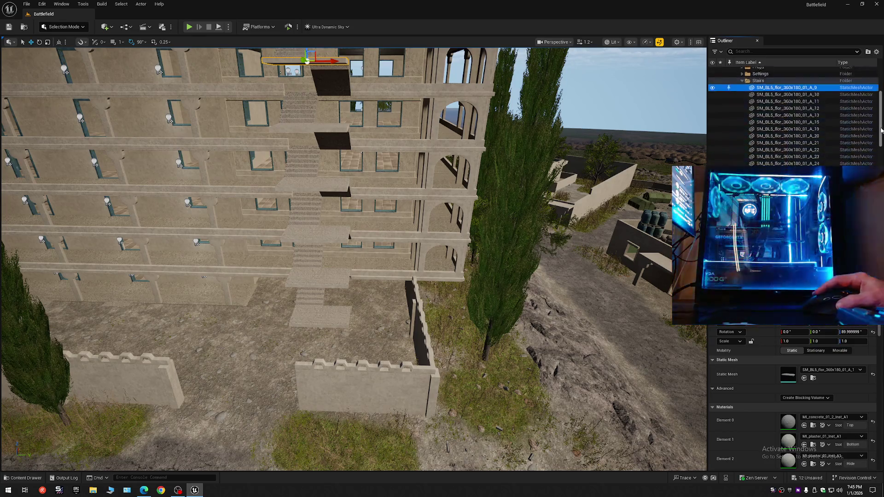
shift+click(788, 132)
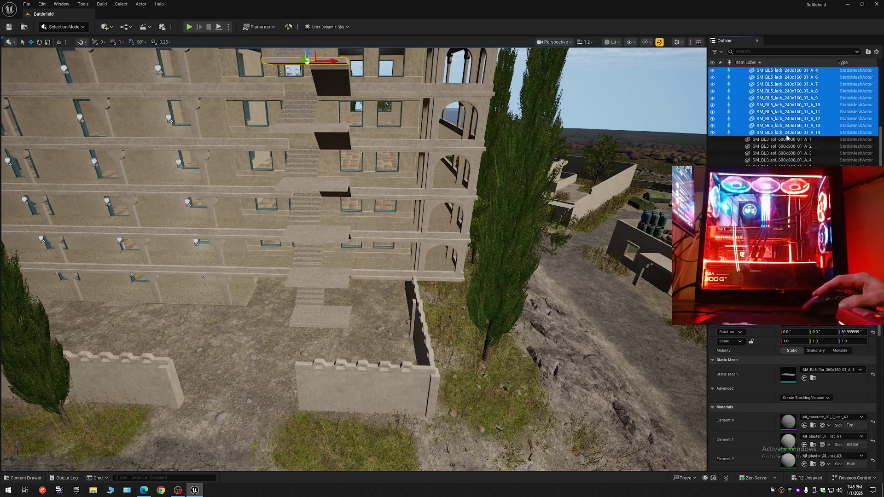
drag(554, 150, 494, 109)
key(f)
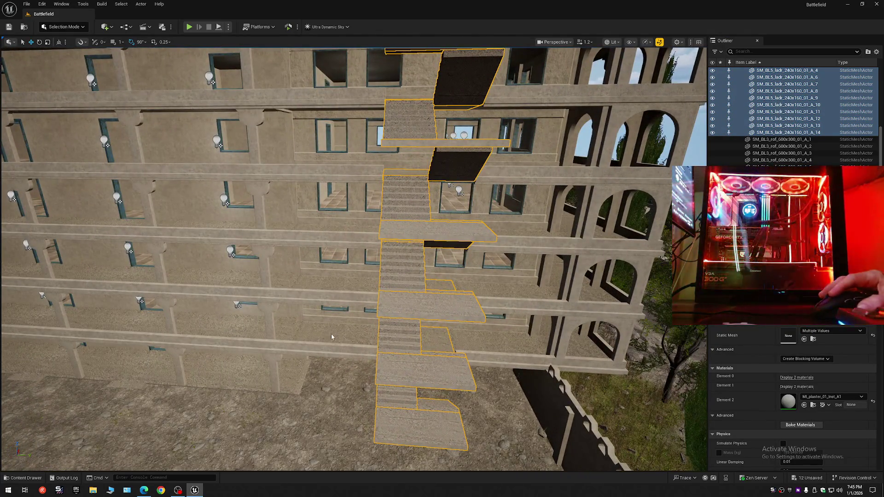
- Add the floor slabs on both sides of the stairwell, including A_2 and A_4, to the selection
ctrl+click(333, 328)
ctrl+click(340, 288)
ctrl+click(342, 234)
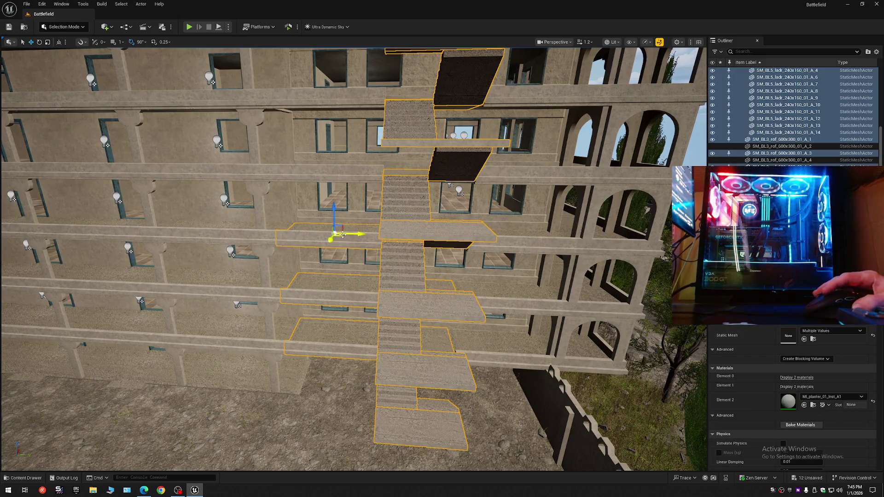
ctrl+click(342, 171)
ctrl+click(348, 103)
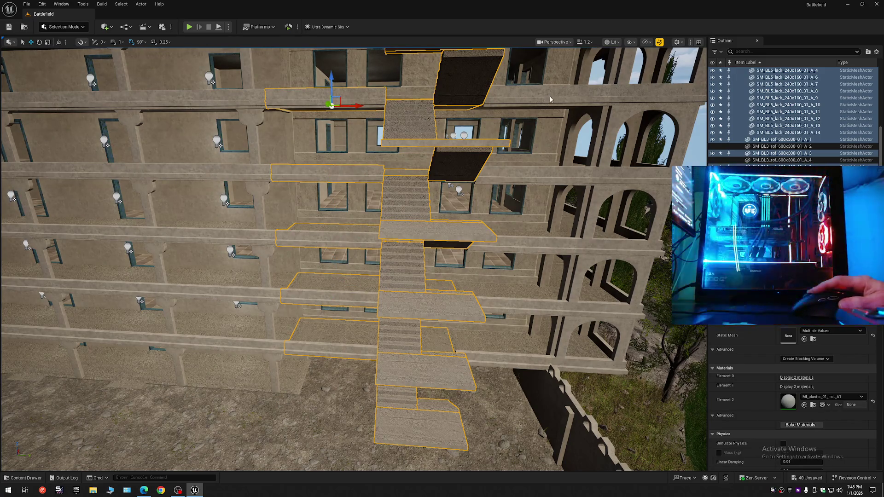
ctrl+click(548, 98)
ctrl+click(546, 174)
ctrl+click(531, 247)
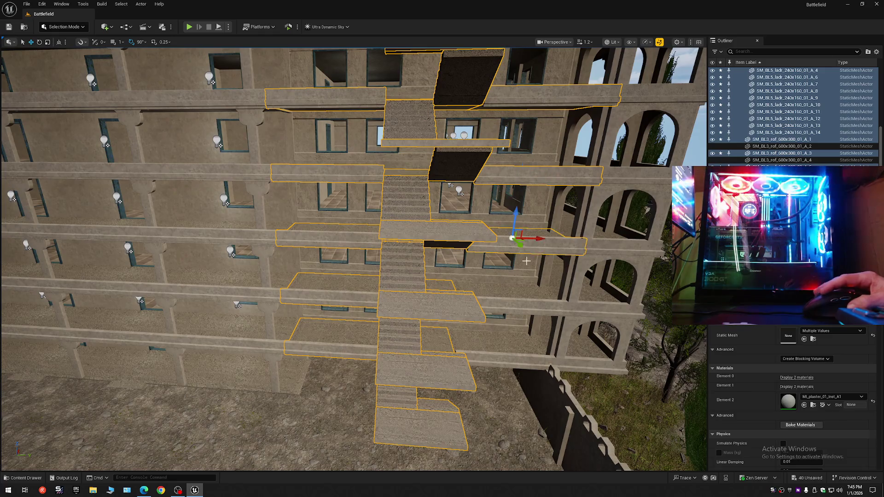
ctrl+click(523, 304)
ctrl+click(509, 357)
scroll(510, 358, up, 2)
mouse_move(510, 358)
mouse_down()
mouse_move(522, 330)
mouse_move(471, 330)
mouse_up()
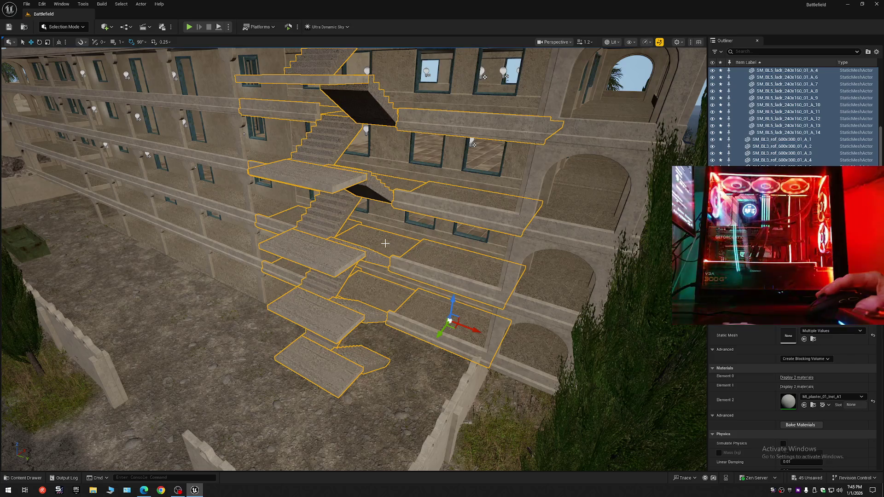
scroll(385, 243, up, 6)
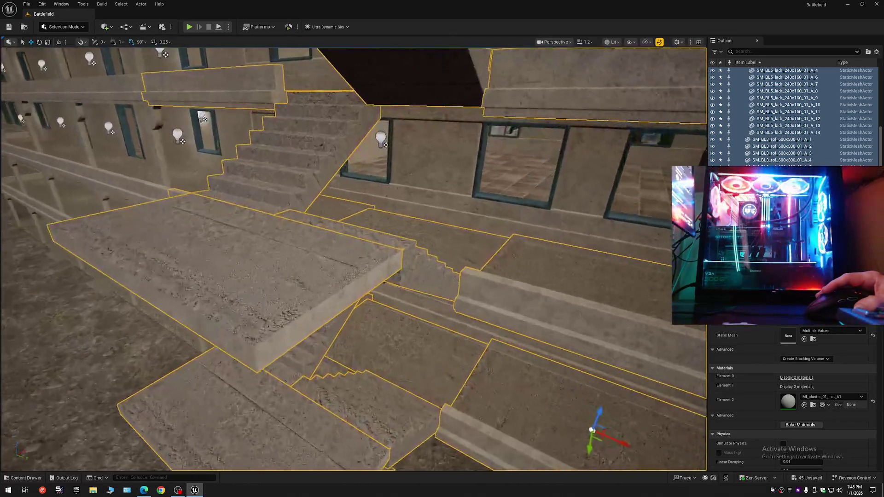
scroll(217, 112, down, 10)
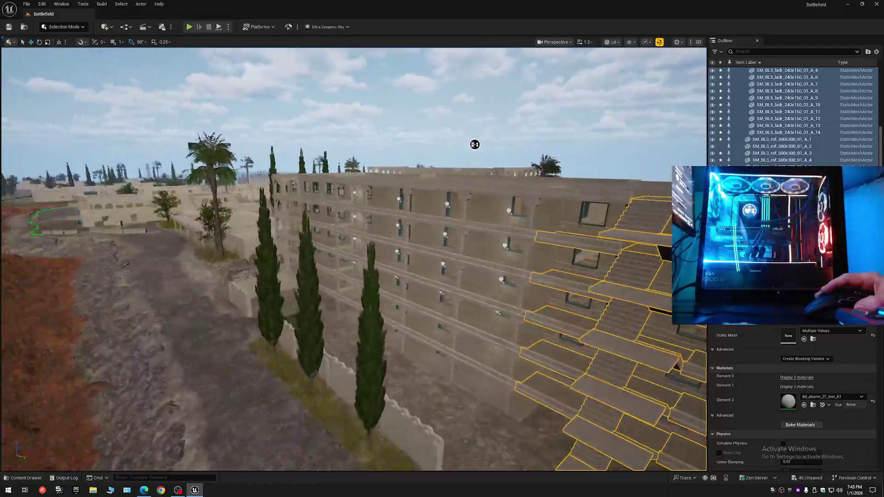
scroll(406, 252, up, 5)
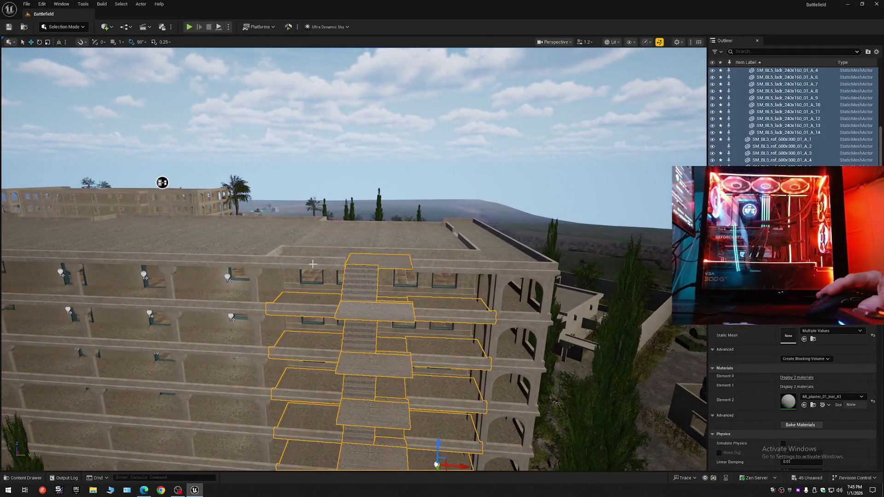
ctrl+click(312, 264)
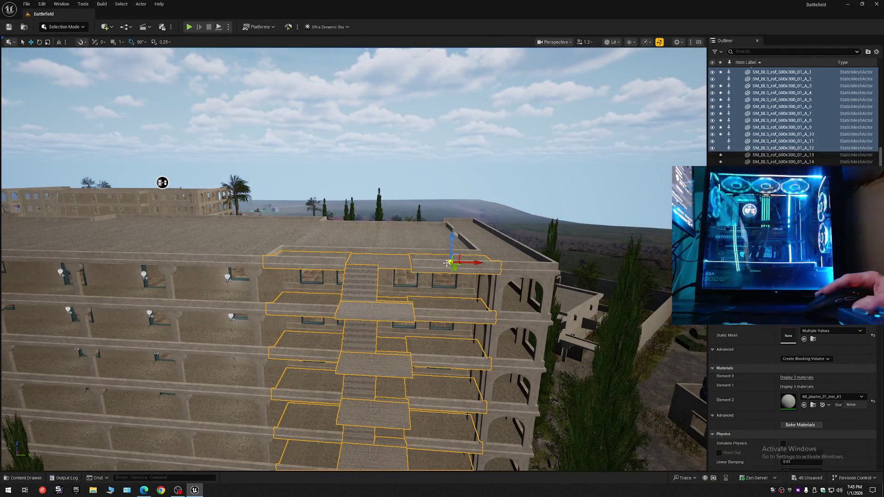
drag(471, 261, 328, 281)
mouse_move(377, 298)
mouse_down()
mouse_move(350, 295)
mouse_move(368, 304)
mouse_move(392, 295)
mouse_move(359, 292)
mouse_up()
key(ctrl+z)
mouse_move(209, 123)
mouse_down()
mouse_move(175, 203)
mouse_move(172, 181)
mouse_move(243, 163)
mouse_move(218, 161)
mouse_up()
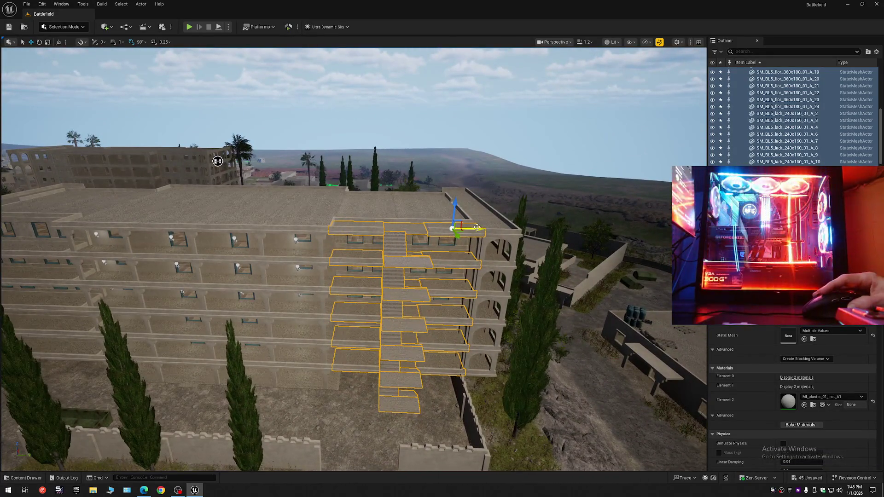
key(ctrl+y)
key(ctrl+z)
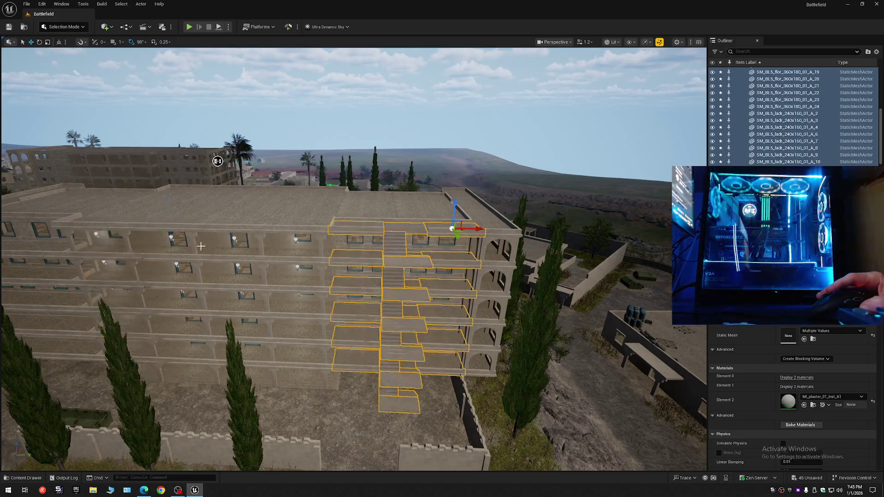
mouse_move(217, 161)
mouse_down()
mouse_move(217, 186)
mouse_move(126, 261)
mouse_up()
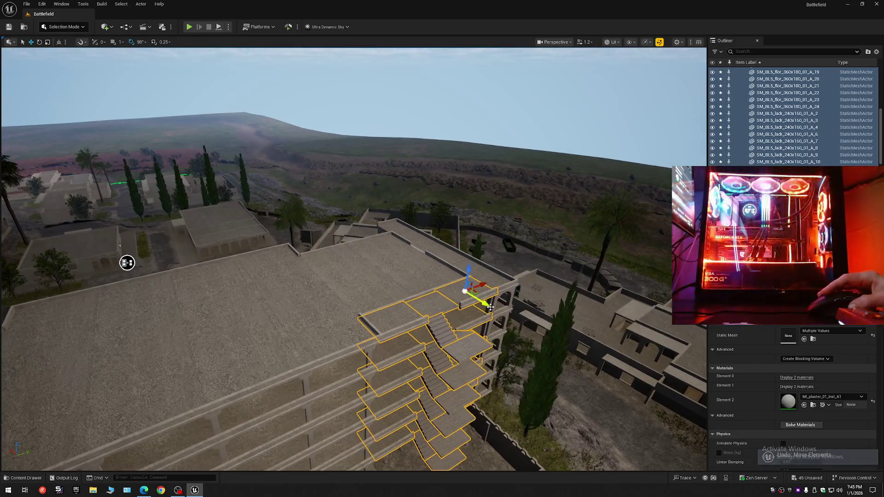
- Shift the roof slab stack up-left across the roof and along its axis
drag(399, 282, 338, 259)
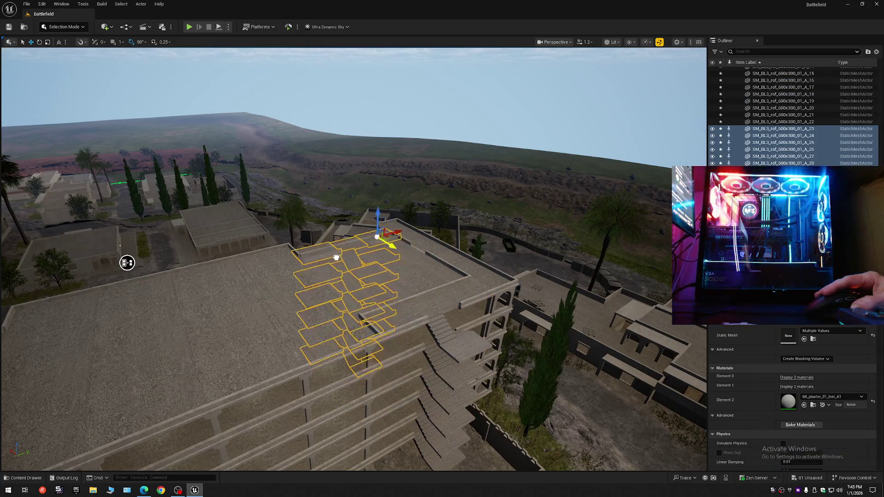
mouse_move(127, 262)
mouse_down()
mouse_move(312, 207)
mouse_move(457, 257)
mouse_up()
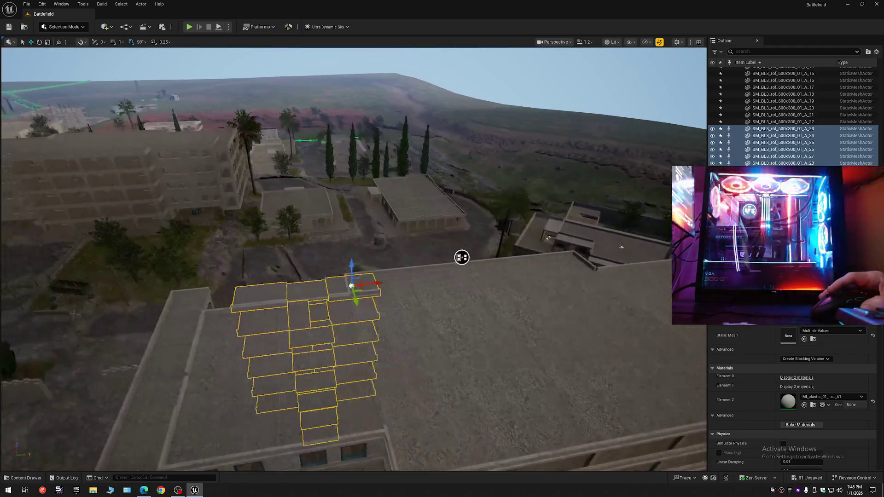
drag(336, 296, 336, 296)
drag(388, 284, 364, 288)
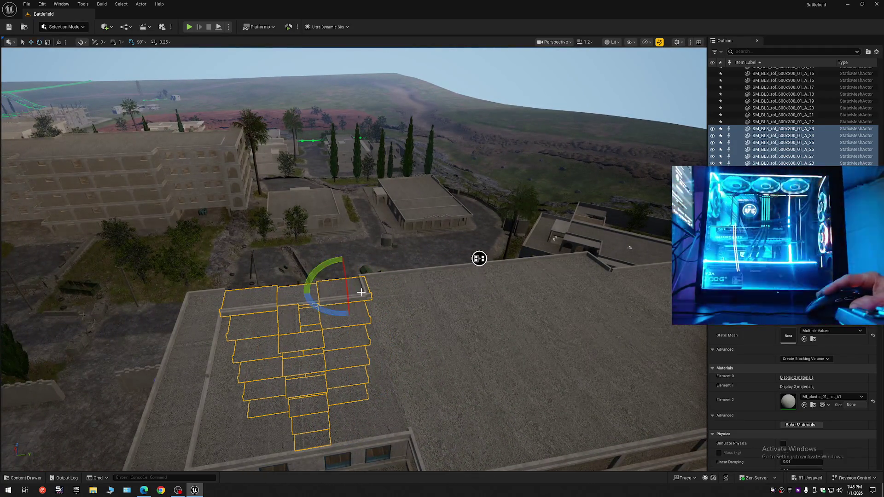
- Turn the slab stack 180° and slide it right into line with the floors
drag(336, 313, 401, 322)
drag(375, 355, 358, 355)
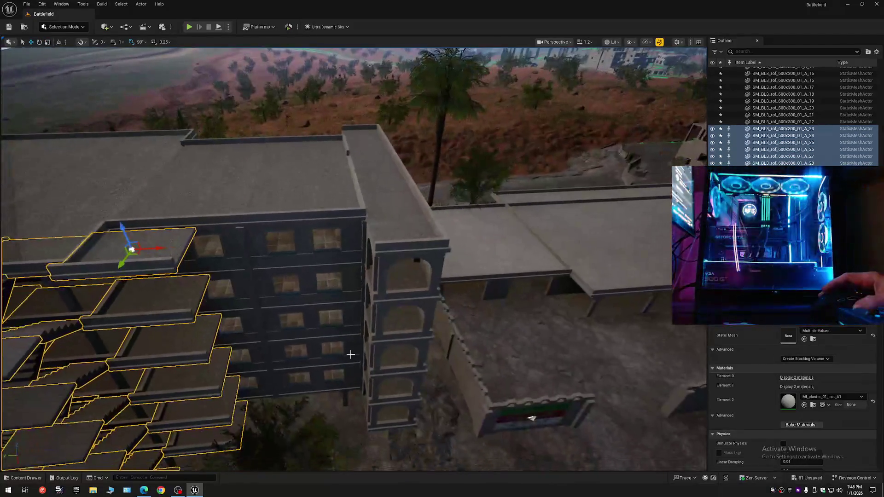
drag(155, 249, 347, 253)
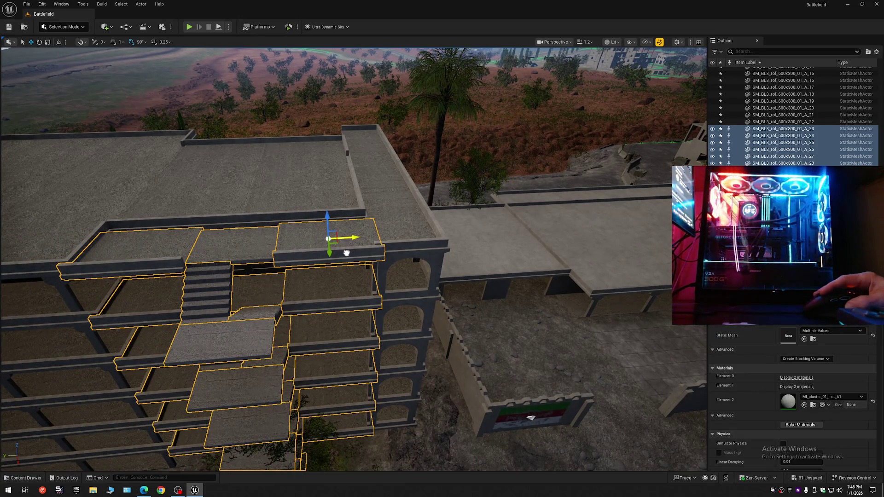
mouse_move(530, 418)
mouse_down()
mouse_move(217, 69)
mouse_move(235, 143)
mouse_move(158, 262)
mouse_up()
scroll(235, 144, down, 2)
scroll(235, 143, down, 1)
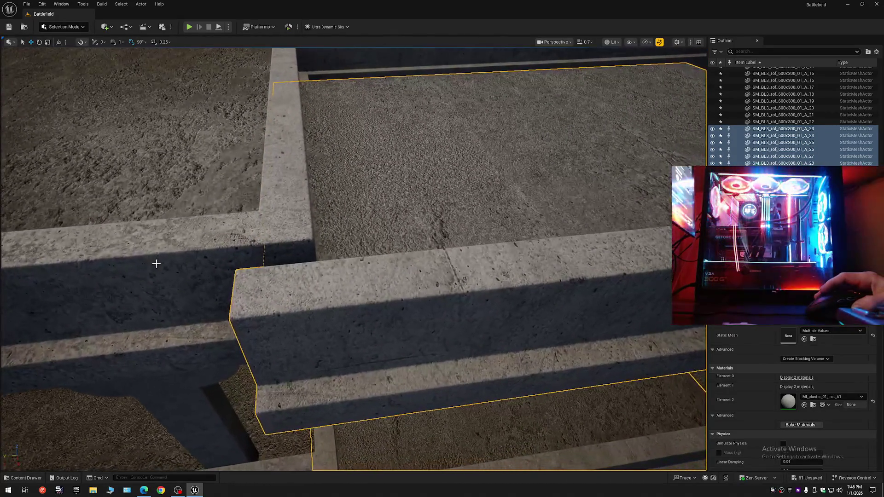
scroll(235, 143, down, 2)
drag(235, 143, 234, 144)
drag(346, 274, 346, 274)
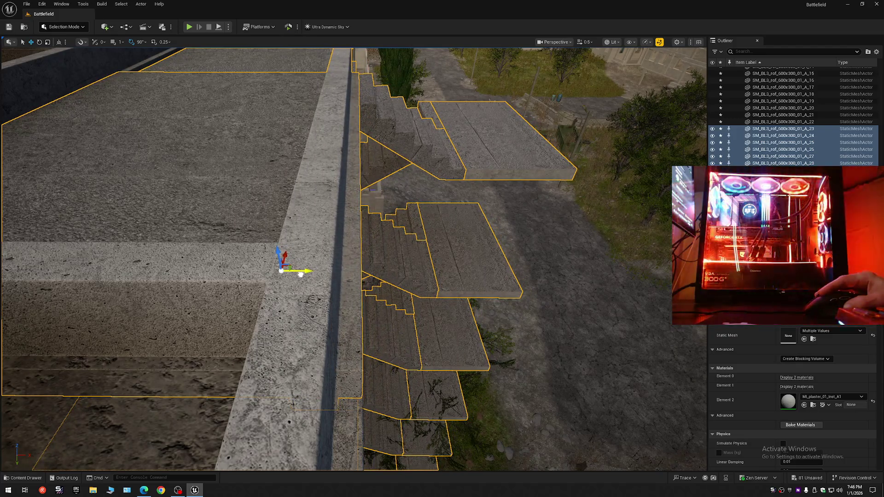
mouse_move(300, 275)
mouse_down()
mouse_move(639, 309)
mouse_move(493, 241)
mouse_up()
scroll(376, 262, down, 2)
scroll(377, 263, up, 6)
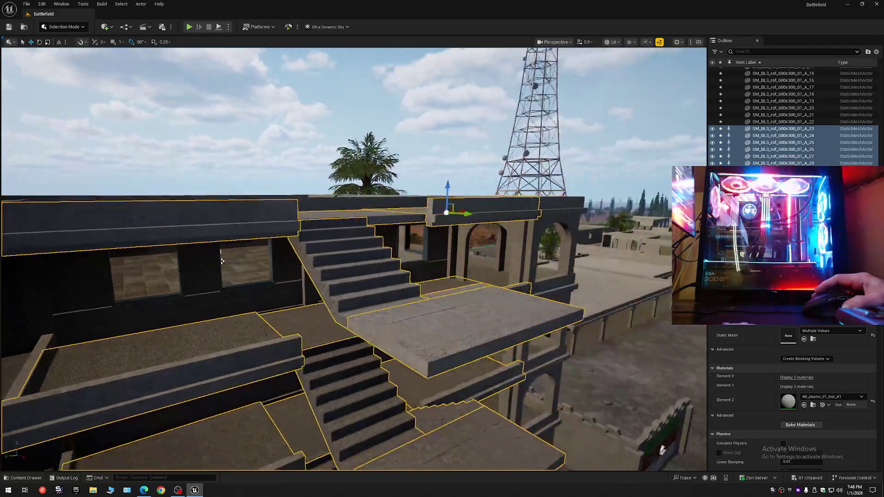
scroll(300, 231, up, 10)
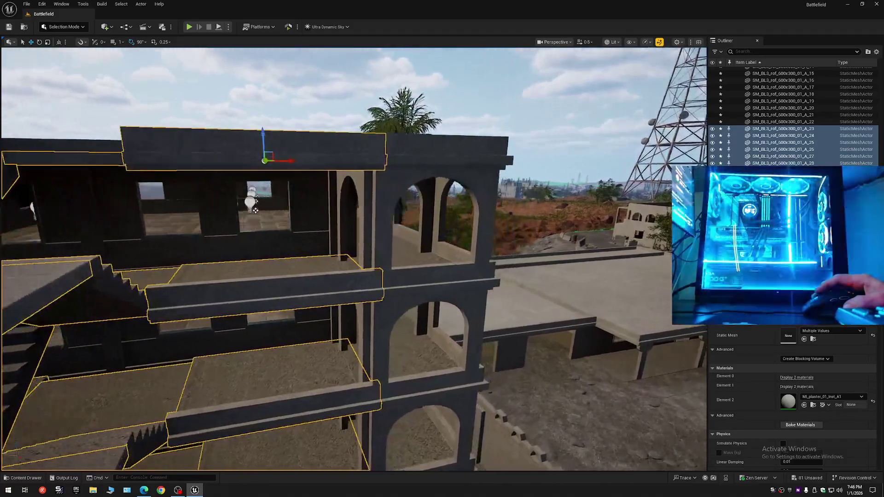
scroll(396, 112, up, 2)
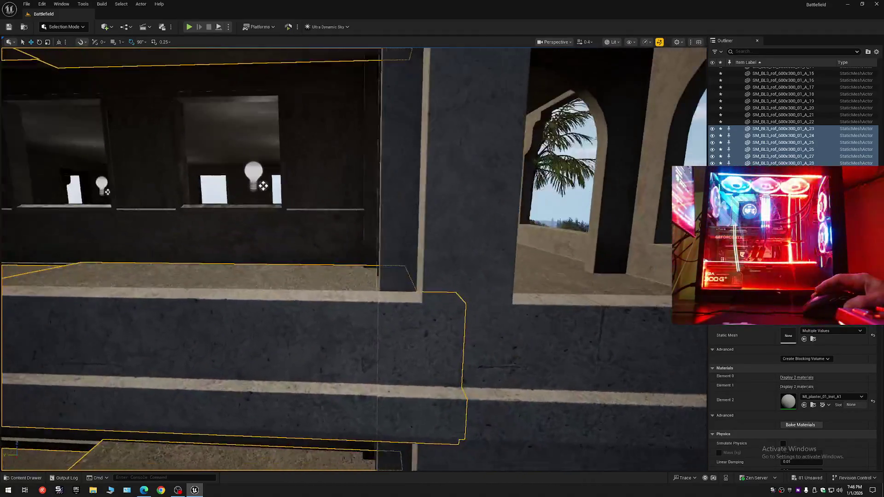
scroll(395, 112, up, 8)
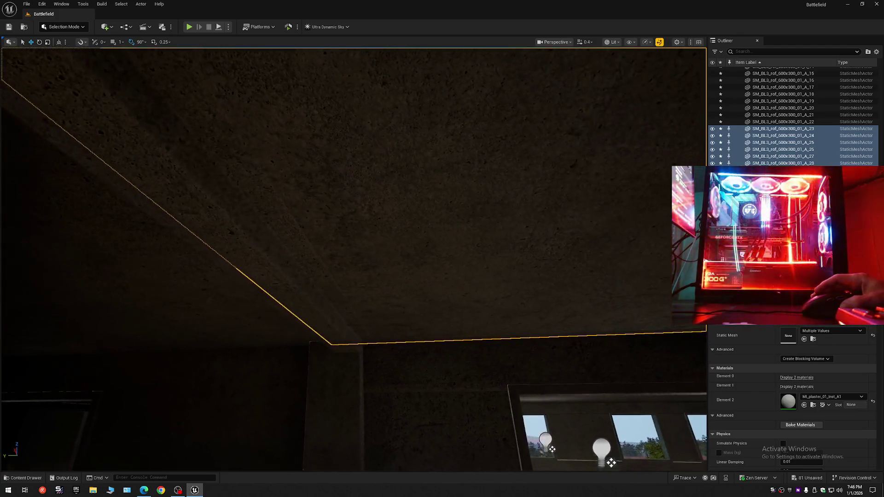
scroll(354, 258, up, 2)
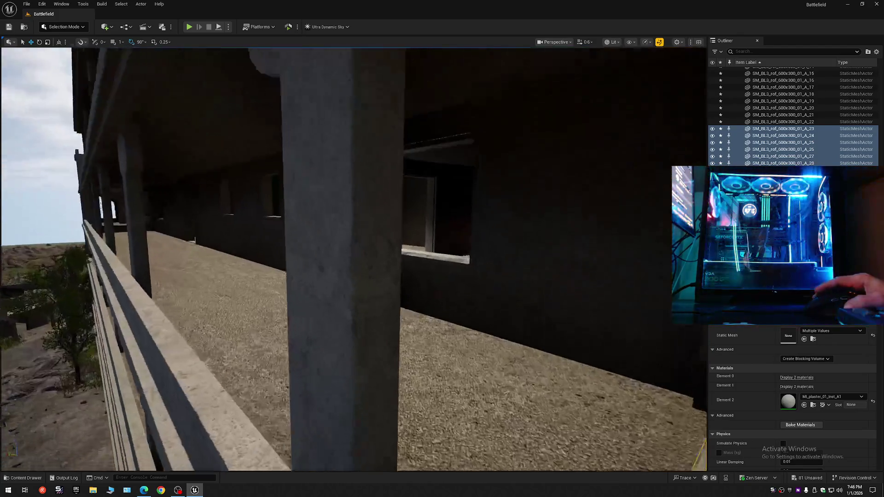
scroll(354, 258, down, 2)
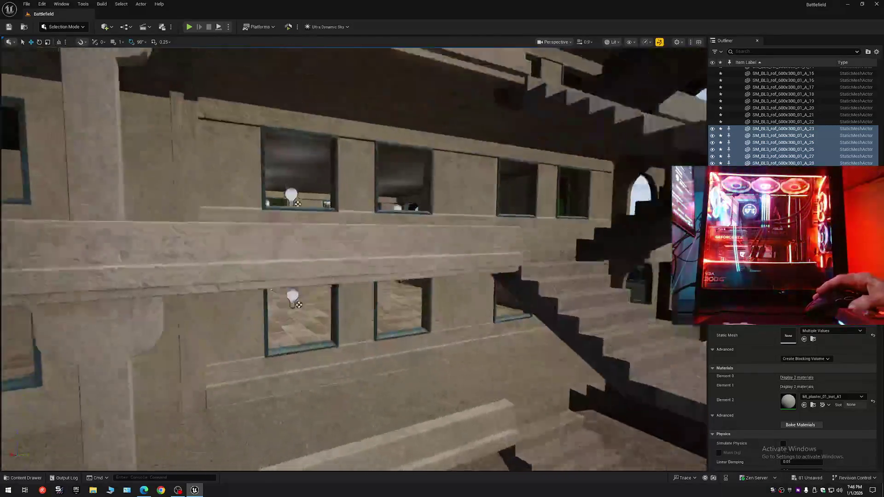
scroll(354, 258, down, 1)
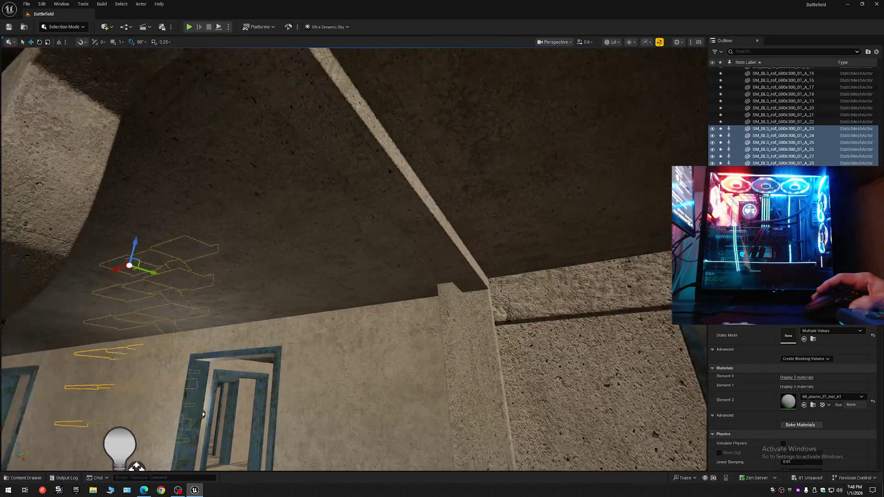
scroll(354, 258, up, 6)
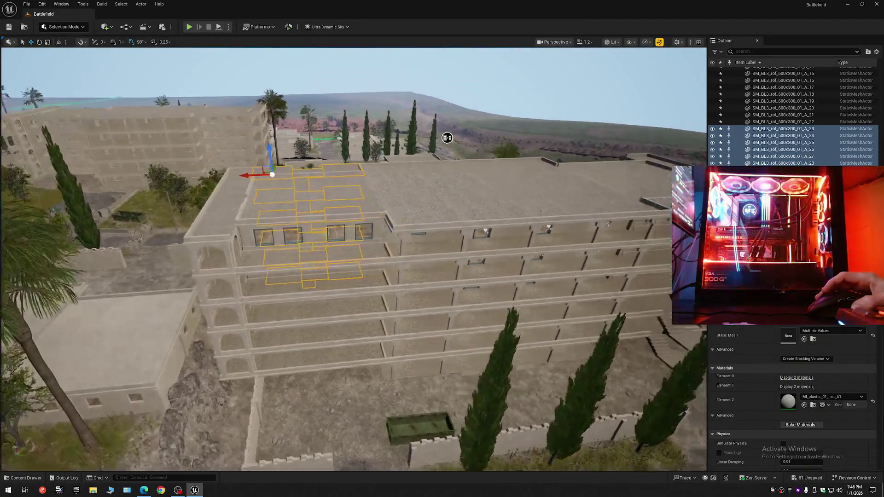
drag(447, 137, 272, 163)
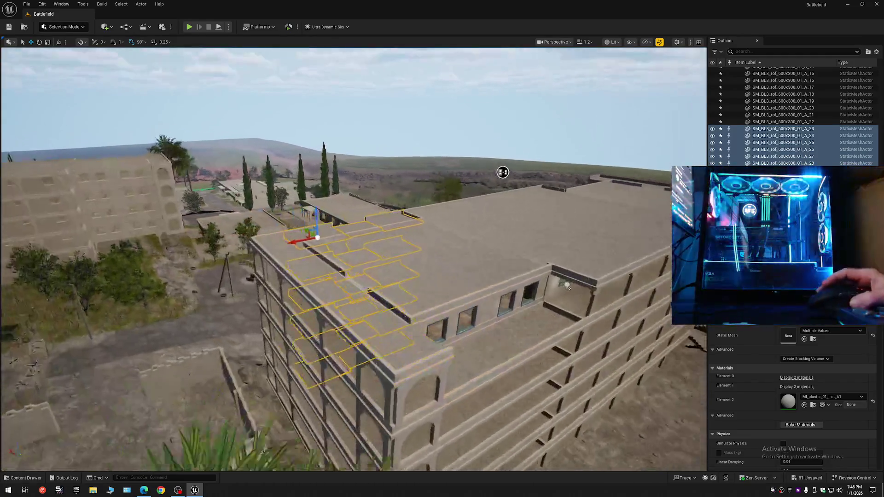
drag(502, 172, 327, 184)
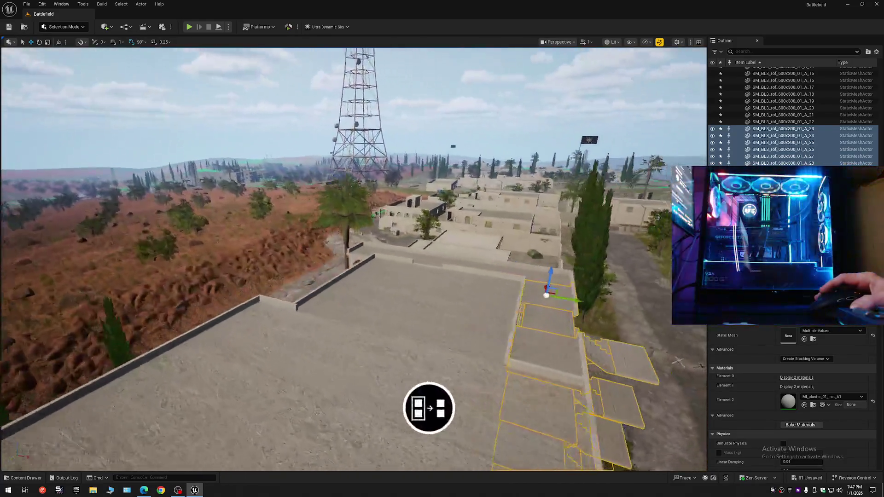
drag(429, 408, 540, 139)
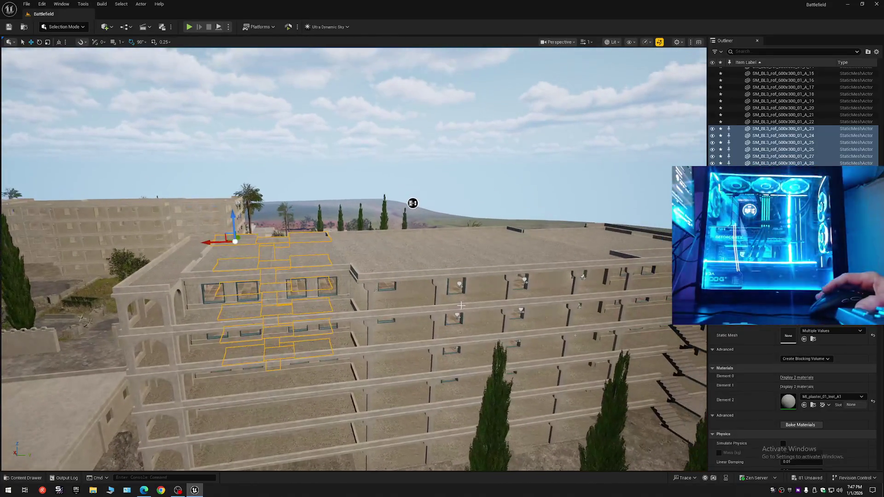
key(Escape)
mouse_move(413, 203)
mouse_down()
mouse_move(281, 174)
mouse_move(244, 154)
mouse_up()
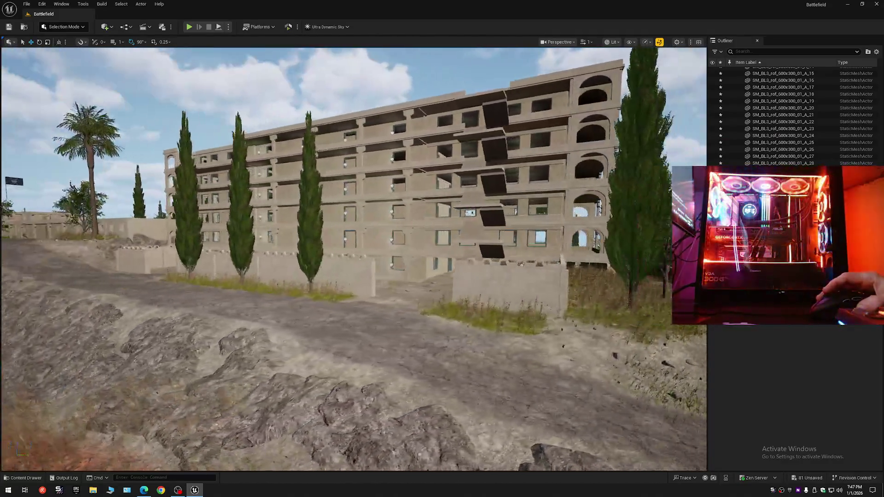
- Switch the viewport to darker, shadowed lighting and fly through the lit interior rooms
drag(245, 154, 258, 154)
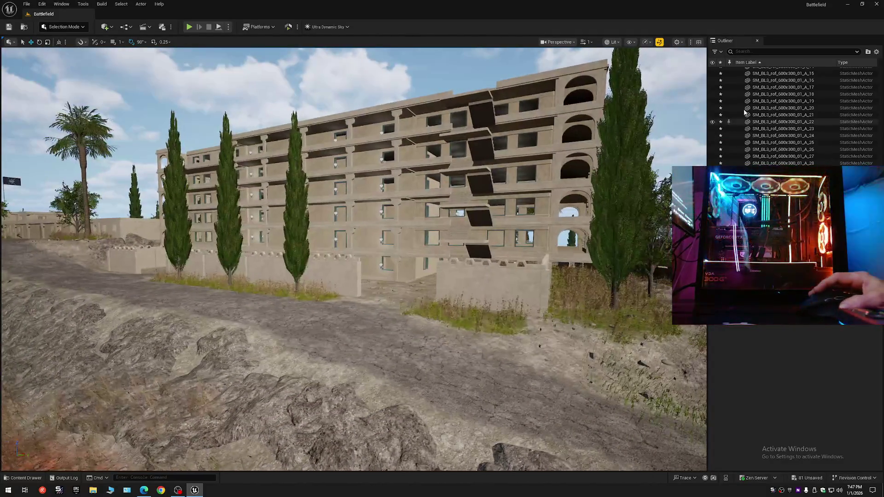
click(661, 44)
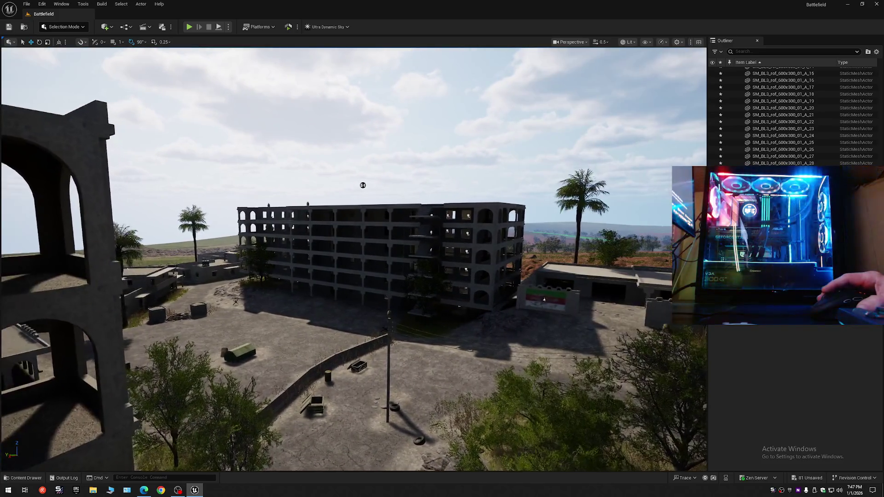
key(w)
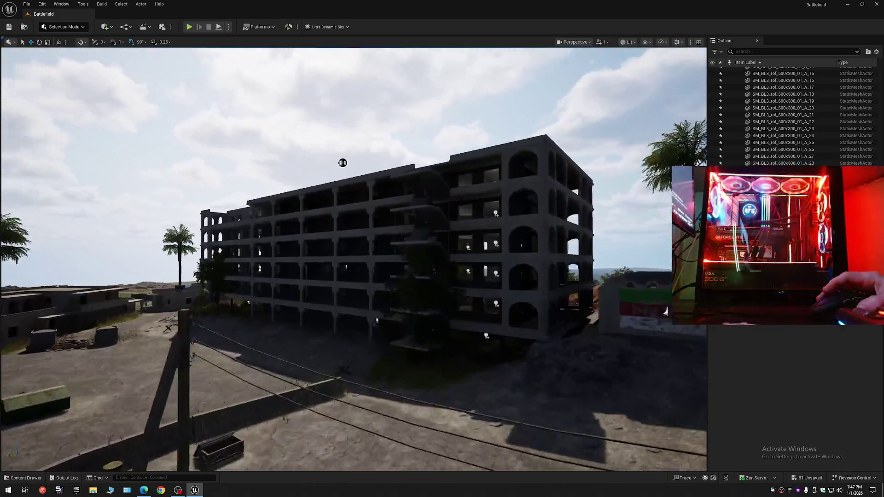
key(w)
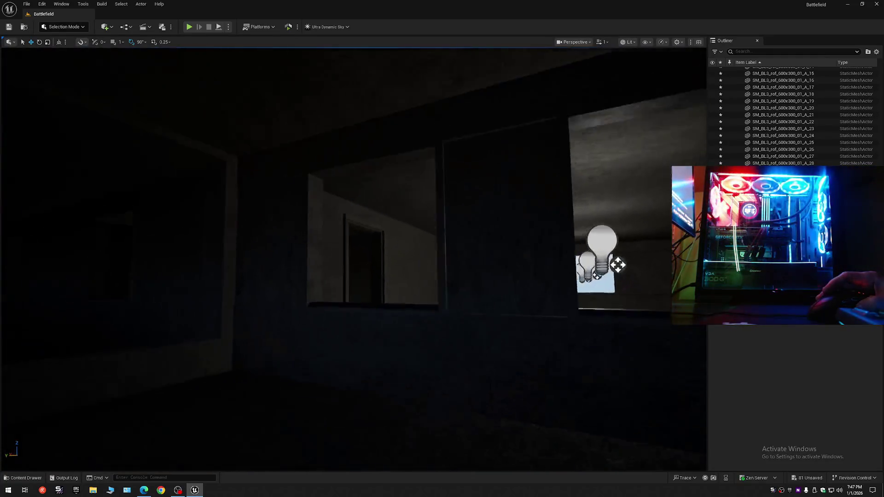
key(s)
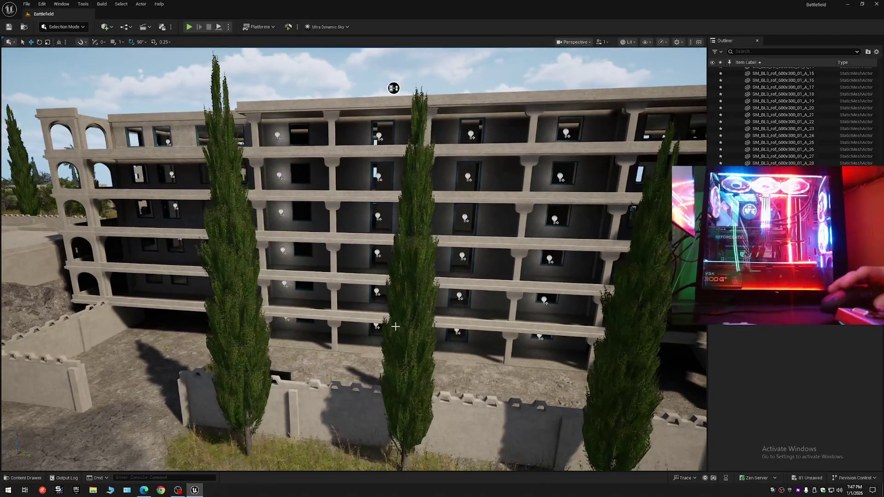
- Select the point lights in the two left-hand window columns on every floor
click(285, 318)
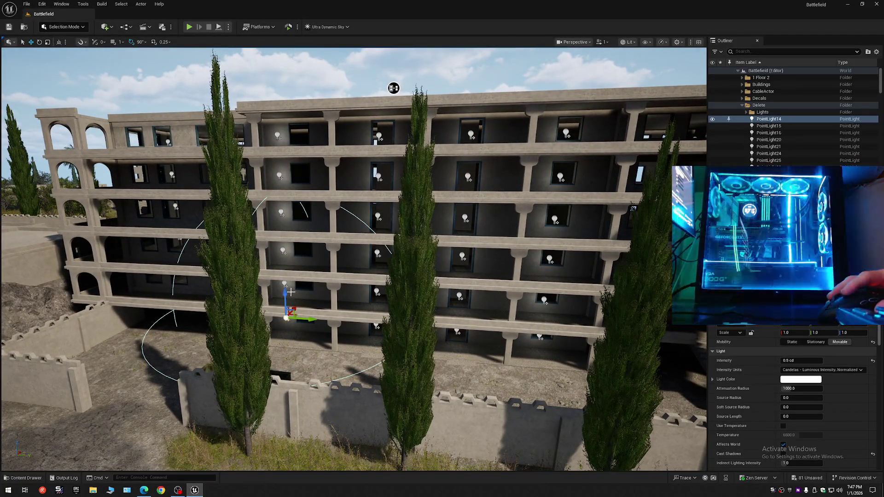
ctrl+click(277, 135)
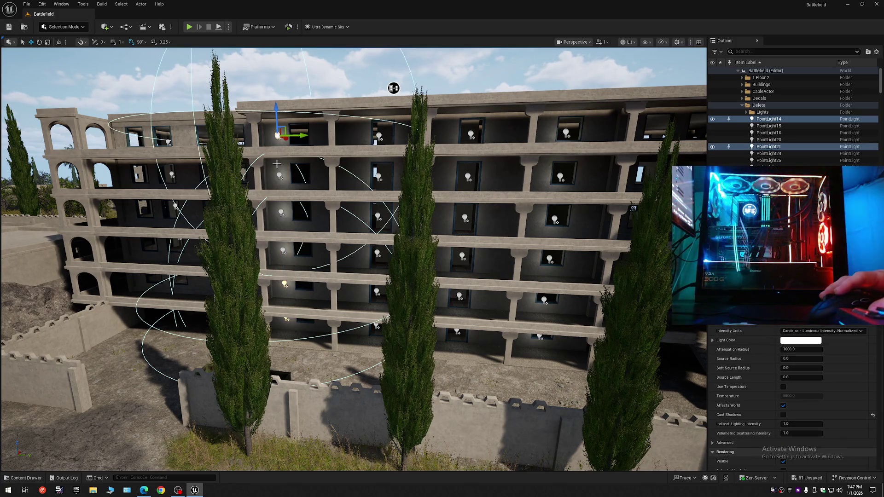
ctrl+click(282, 213)
ctrl+click(285, 250)
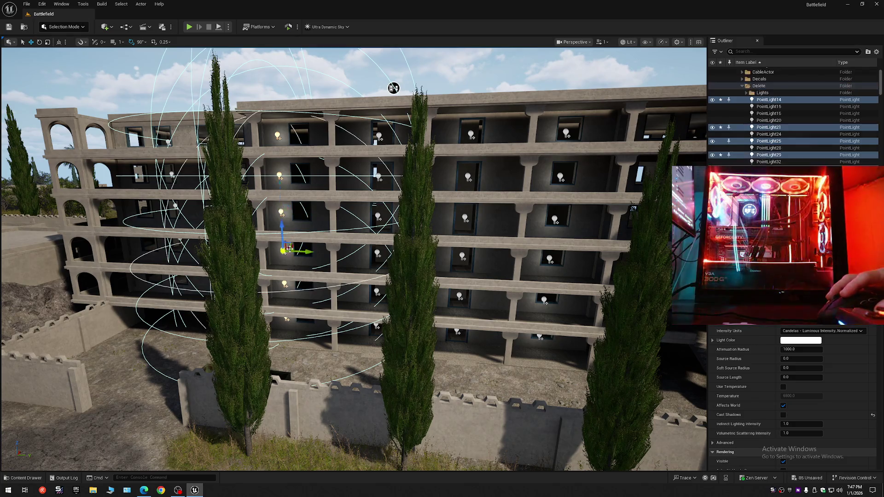
ctrl+click(379, 135)
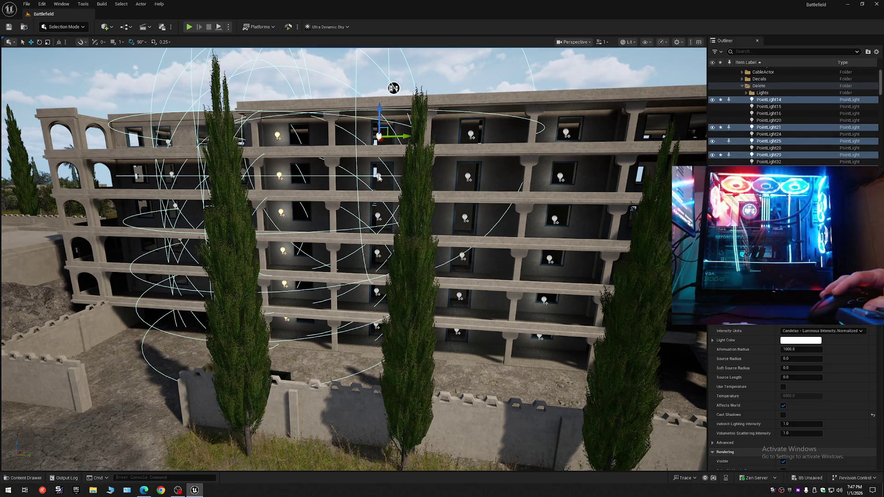
ctrl+click(378, 176)
ctrl+click(379, 215)
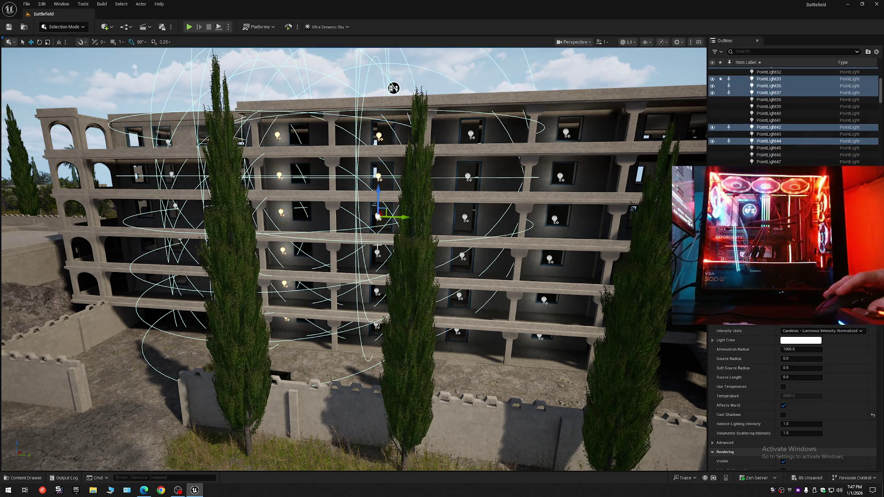
ctrl+click(379, 255)
ctrl+click(378, 293)
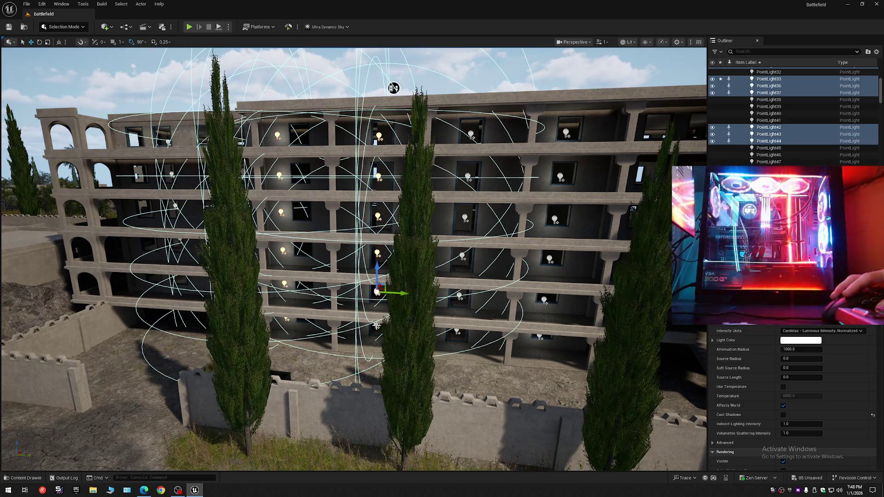
- Add the right-hand window point lights from the top to fourth floor to the selection
ctrl+click(470, 132)
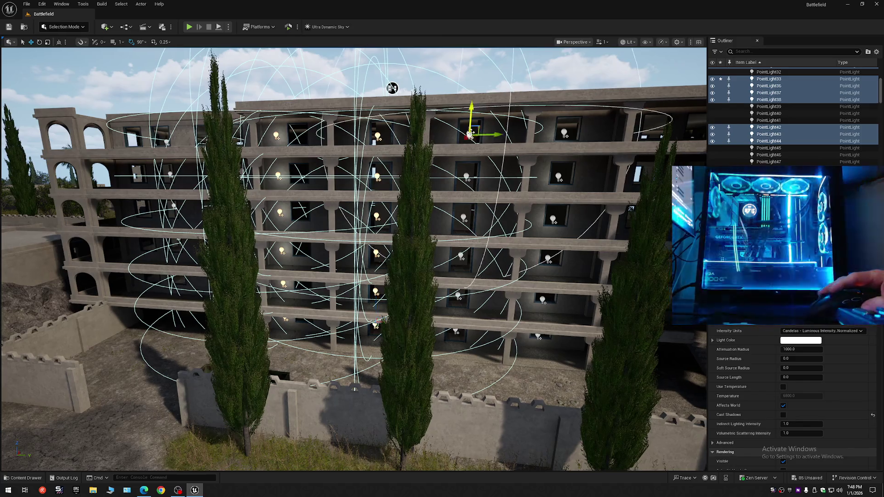
ctrl+click(565, 133)
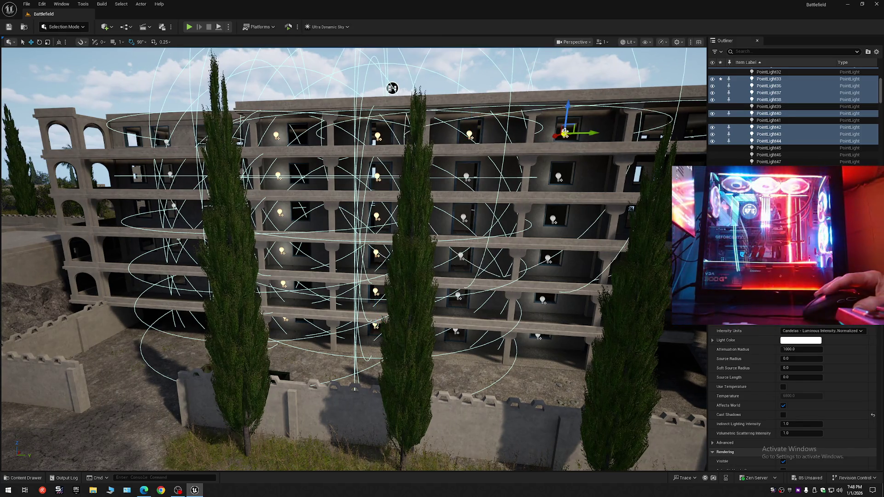
ctrl+click(560, 178)
ctrl+click(467, 178)
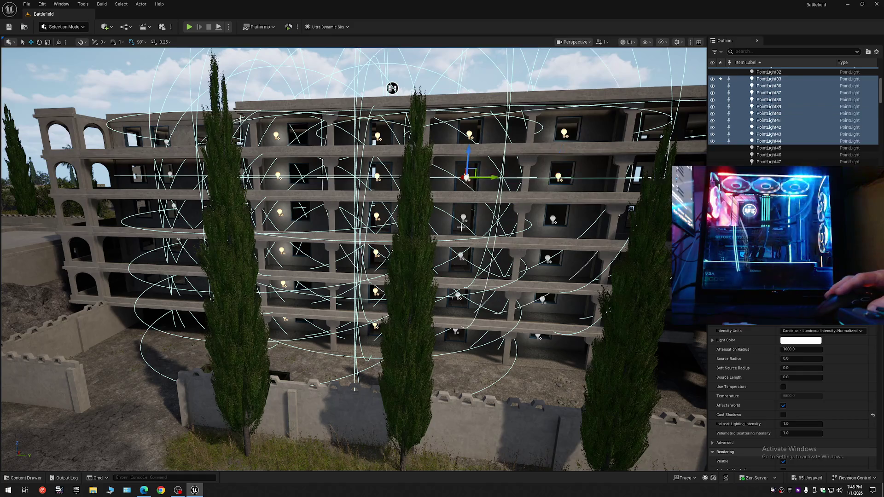
ctrl+click(464, 218)
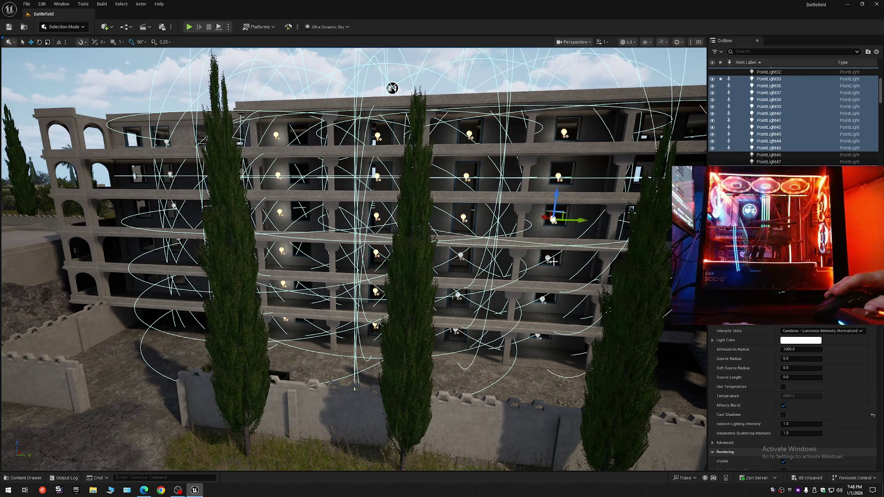
ctrl+click(461, 256)
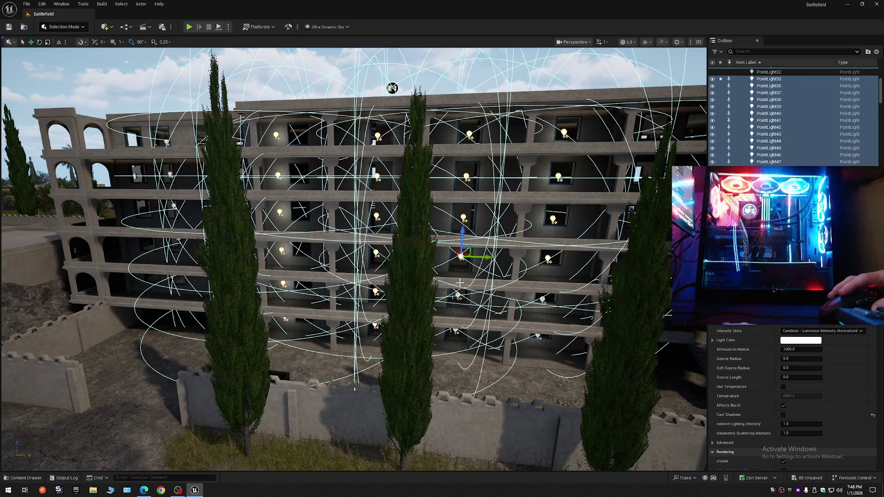
ctrl+click(458, 297)
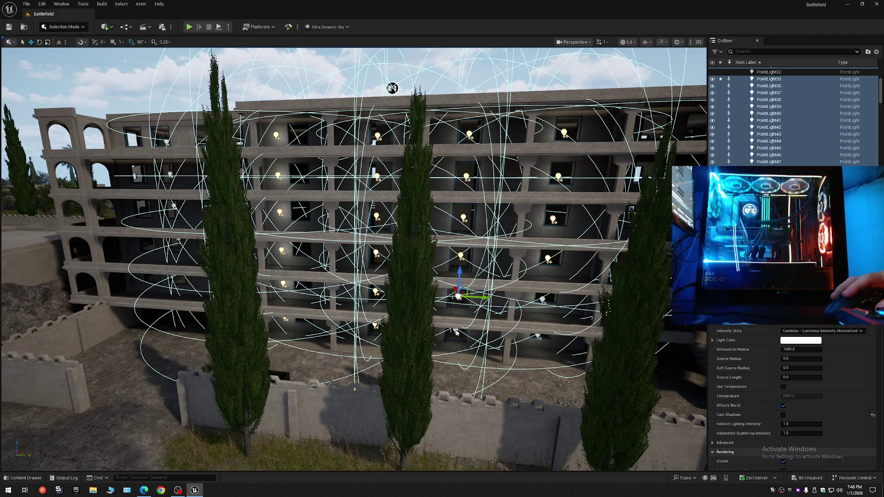
ctrl+click(542, 299)
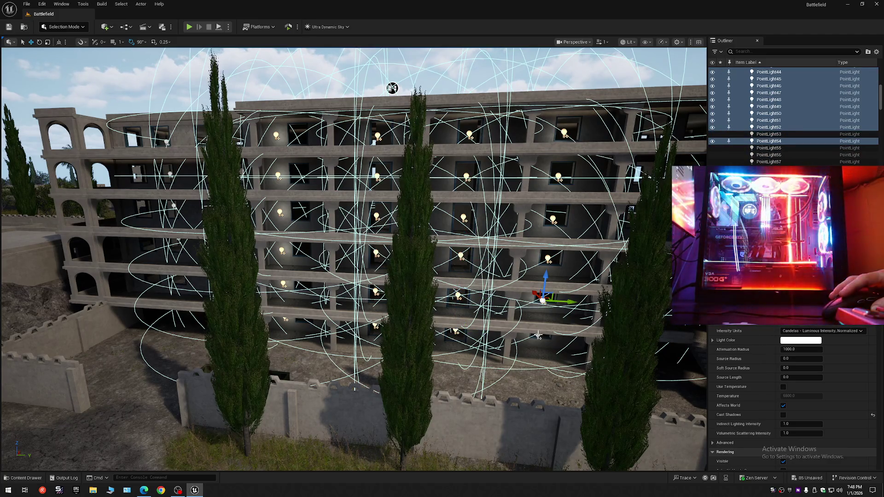
drag(535, 293, 535, 293)
- Fly through the building interior and clear the point-light selection
mouse_move(443, 148)
mouse_down()
mouse_move(479, 140)
mouse_move(458, 75)
mouse_up()
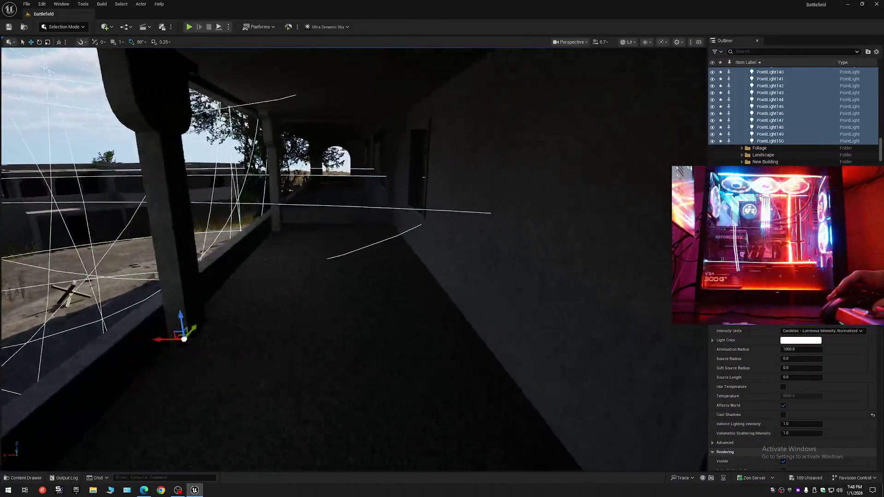
drag(458, 75, 458, 75)
key(Escape)
- Pull back and fly along the building wall to the tree beside the ledge
scroll(457, 75, down, 1)
mouse_move(413, 129)
mouse_down()
mouse_move(336, 124)
mouse_move(359, 120)
mouse_move(346, 140)
mouse_move(389, 140)
mouse_move(496, 108)
mouse_move(606, 53)
mouse_move(552, 63)
mouse_move(543, 85)
mouse_up()
scroll(346, 138, up, 2)
scroll(402, 134, up, 2)
scroll(598, 56, down, 1)
scroll(571, 60, down, 3)
mouse_move(465, 111)
mouse_down()
mouse_move(637, 150)
mouse_move(437, 114)
mouse_up()
drag(393, 318, 392, 317)
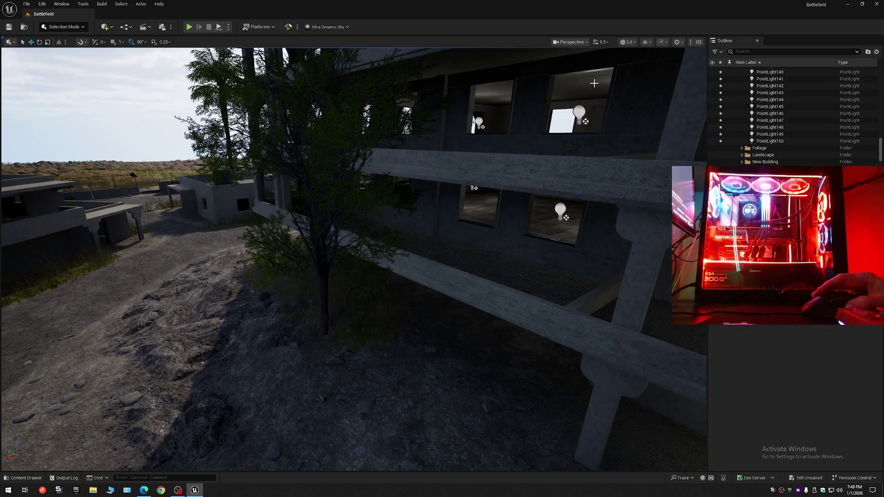
- Switch to Foliage Mode with the Select tool for individual instances
click(68, 28)
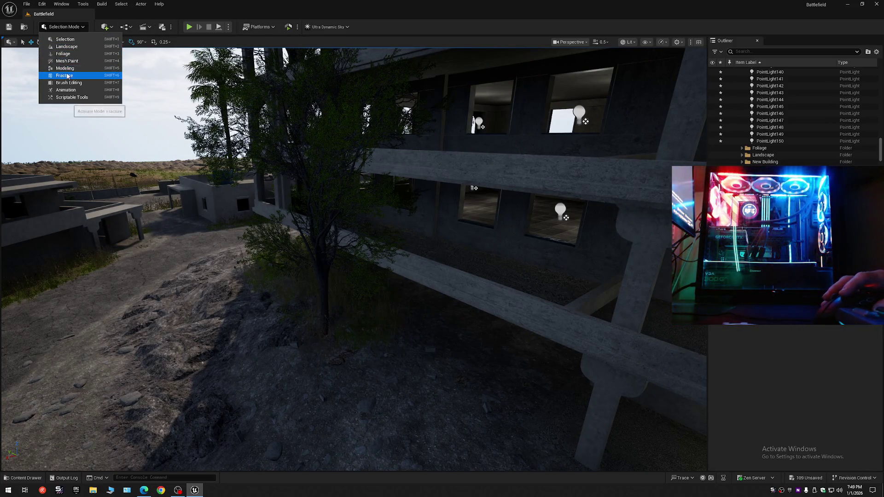
click(65, 57)
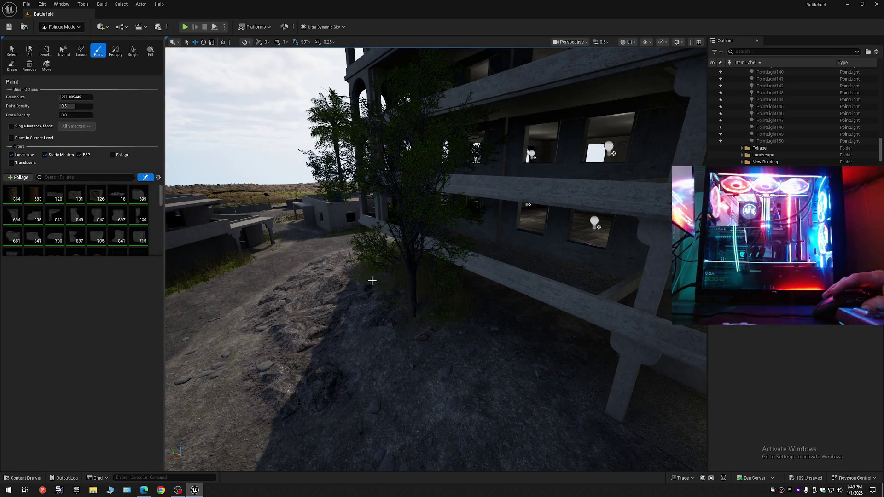
click(12, 51)
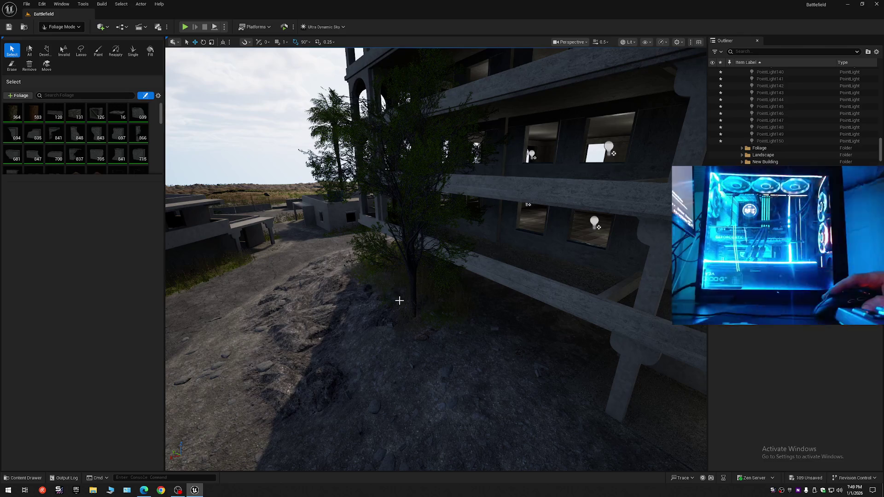
key(w)
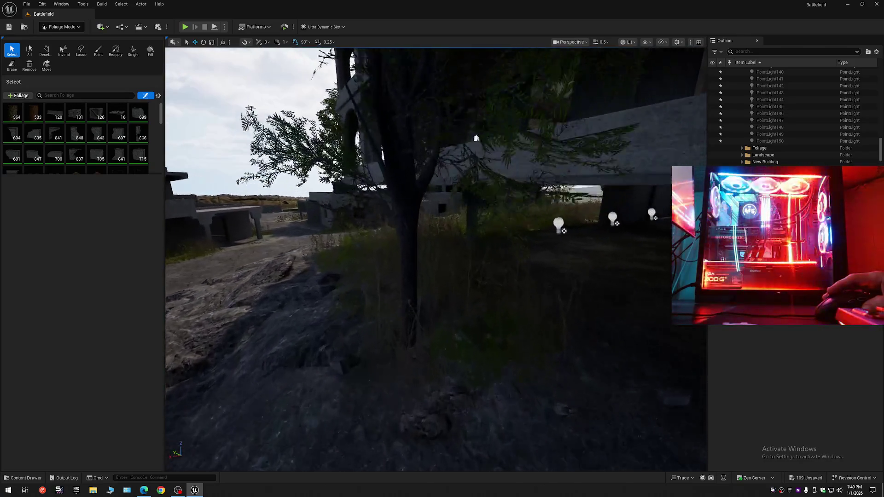
key(w)
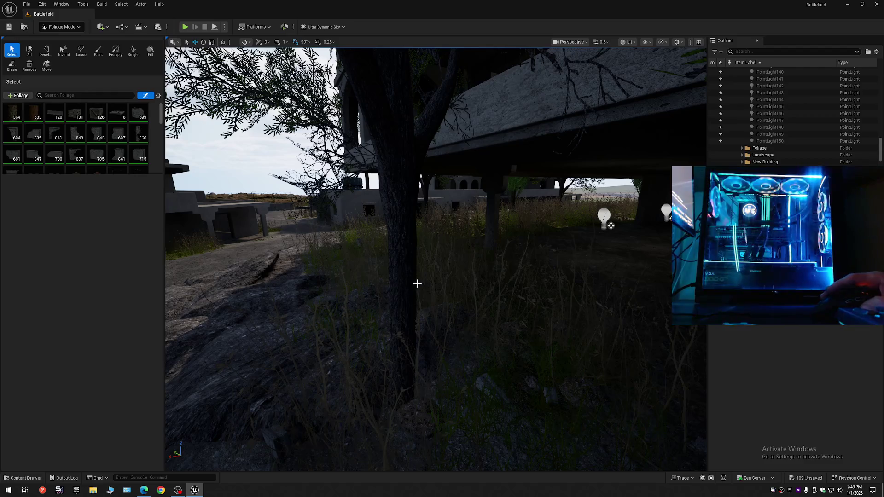
- Select the tree foliage instance, frame it, and move it left
click(419, 285)
key(f)
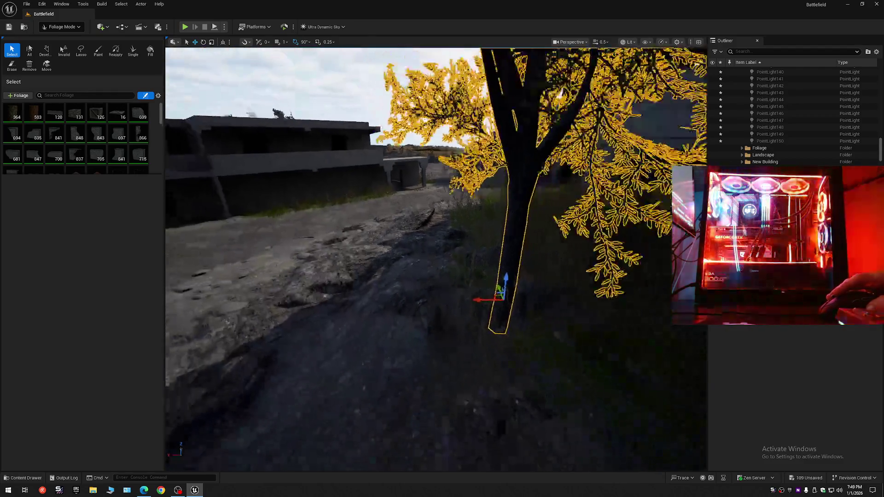
drag(424, 299, 347, 305)
key(w)
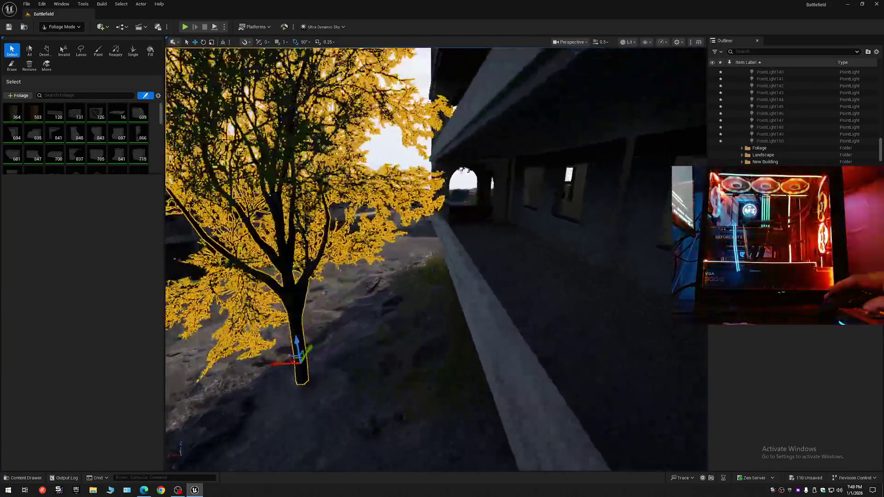
scroll(434, 307, up, 2)
key(s)
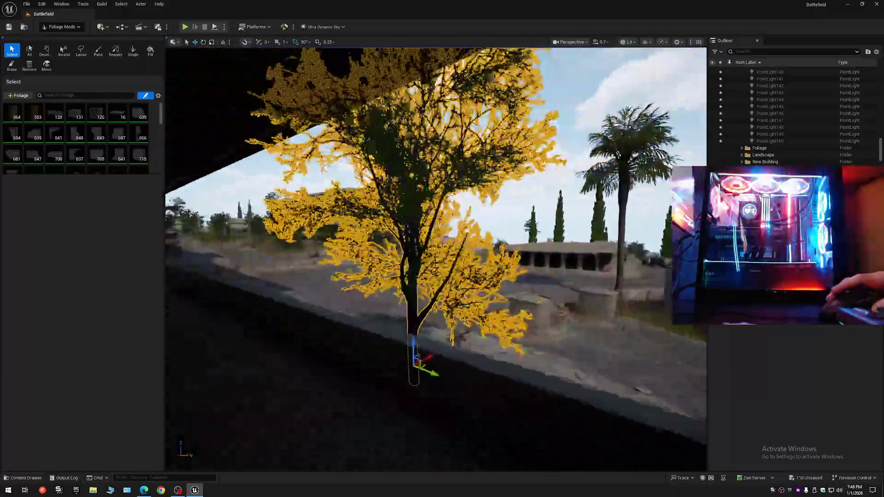
key(d)
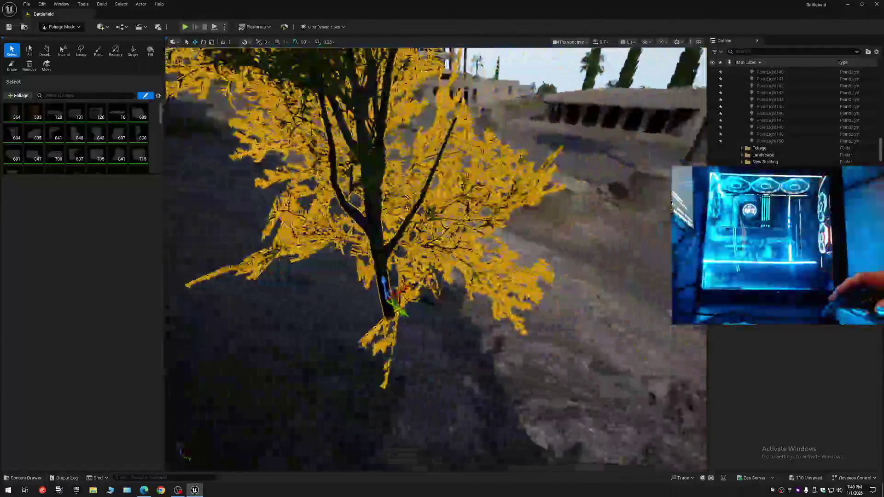
key(d)
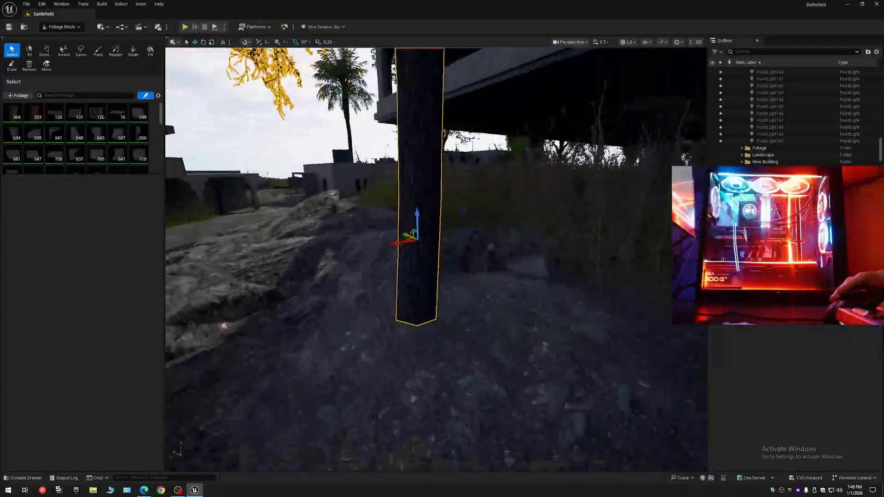
scroll(447, 305, down, 1)
- Drop the tree onto the terrain with End and raise it slightly out of the ground
key(End)
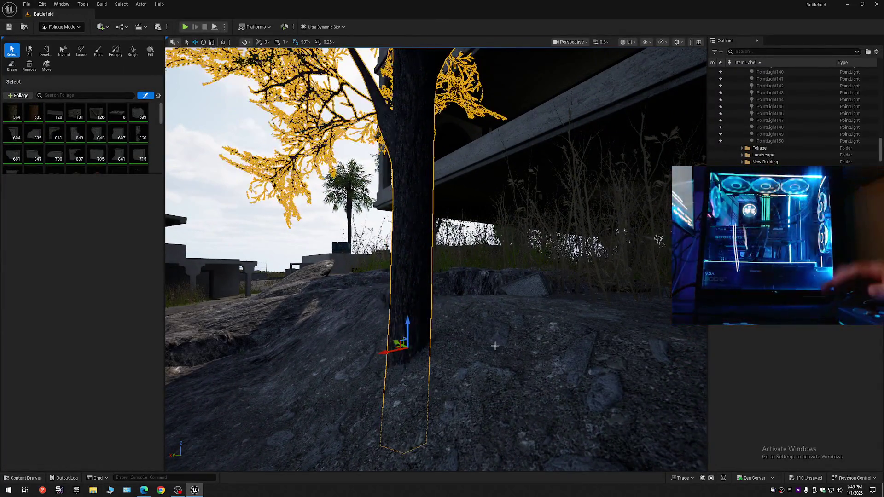
drag(406, 329, 406, 305)
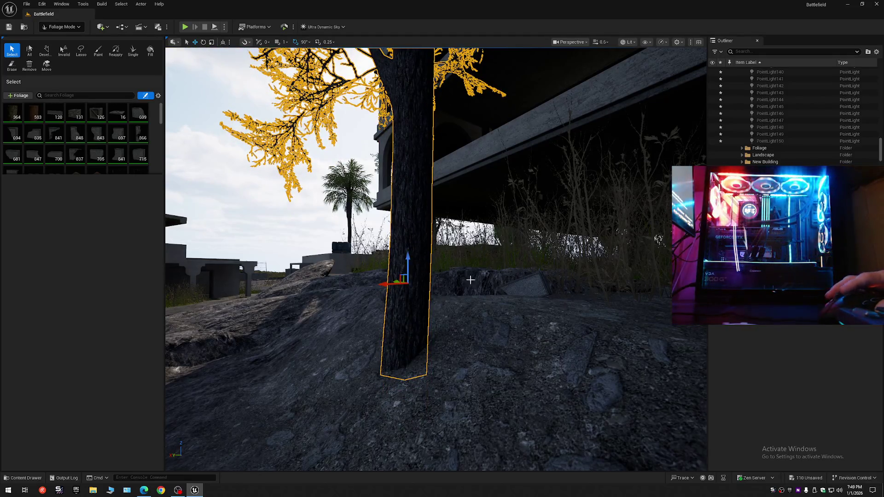
key(s)
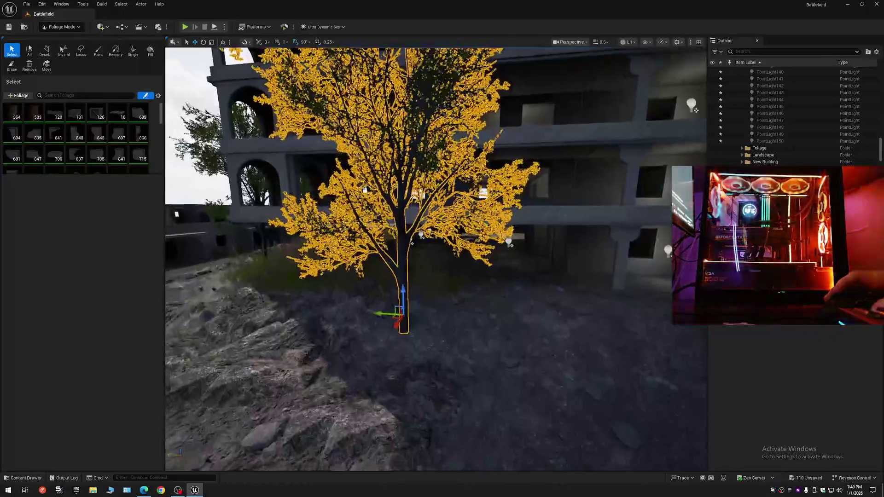
key(w)
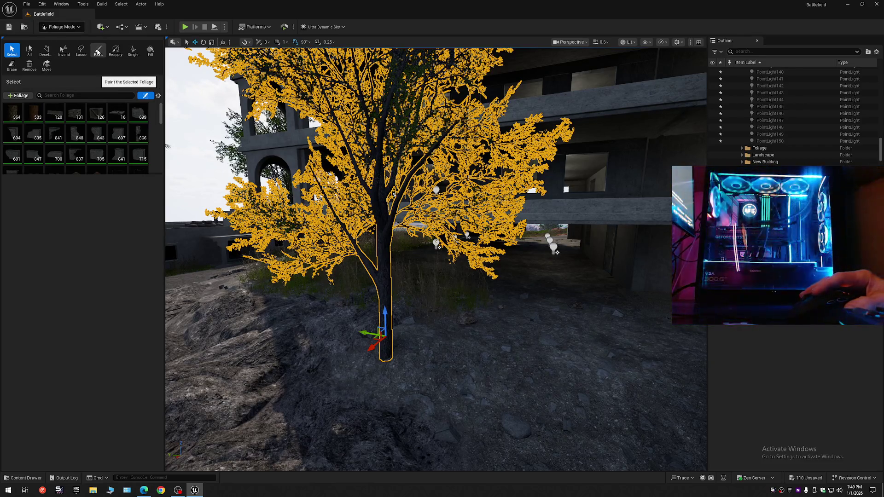
click(79, 28)
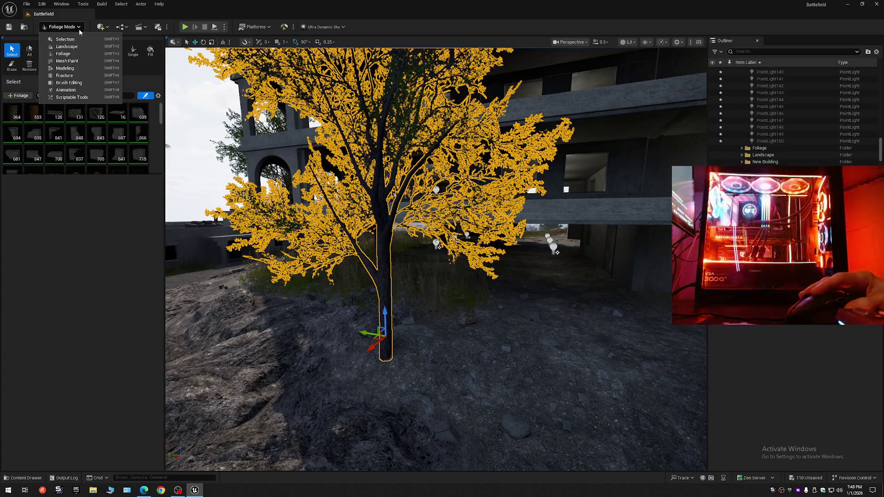
- Paint the B_Puddle grass layer around the tree's base in Landscape Paint mode
click(75, 48)
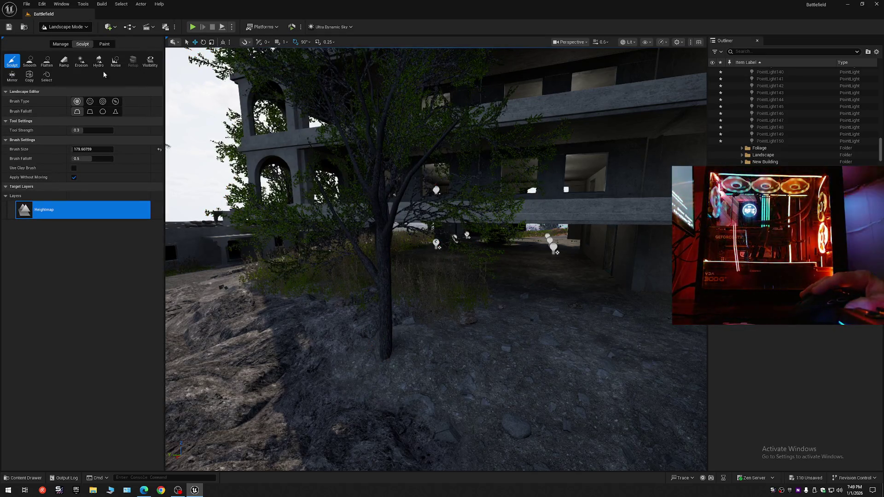
click(105, 45)
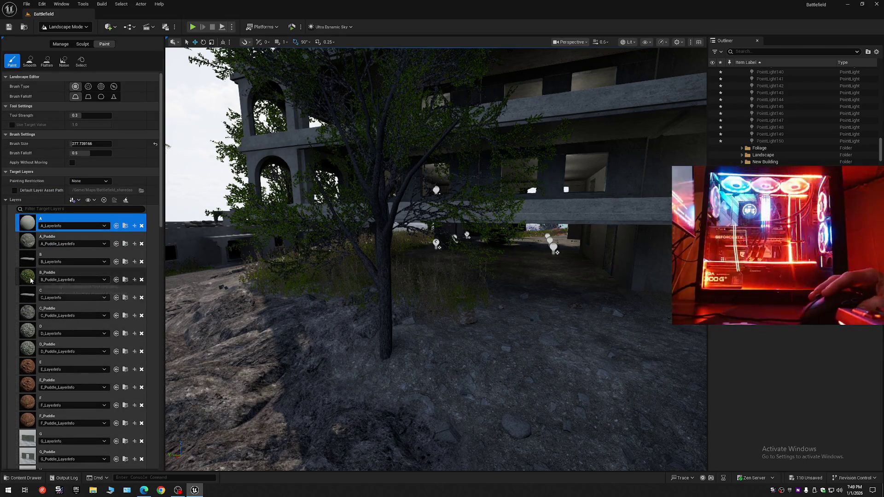
click(74, 282)
mouse_move(456, 367)
mouse_down()
mouse_move(394, 332)
mouse_move(508, 319)
mouse_move(519, 310)
mouse_move(512, 299)
mouse_move(474, 306)
mouse_up()
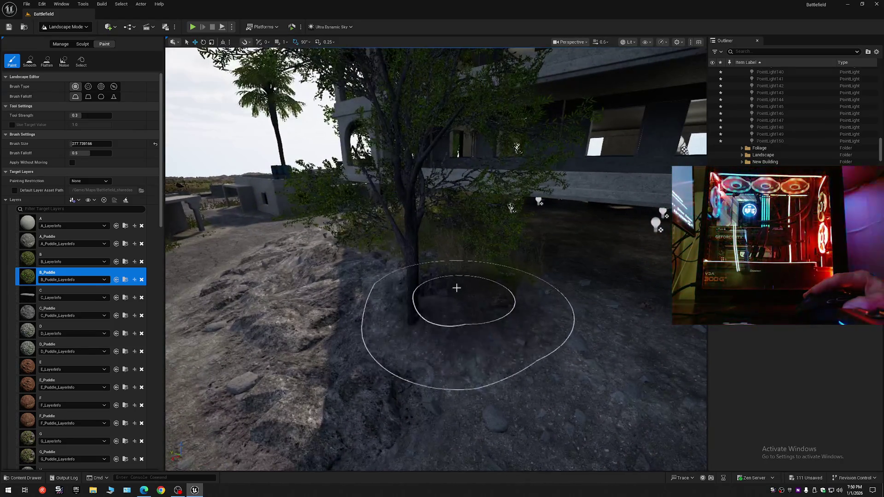
mouse_move(456, 288)
mouse_down()
mouse_move(401, 310)
mouse_move(427, 274)
mouse_move(462, 293)
mouse_up()
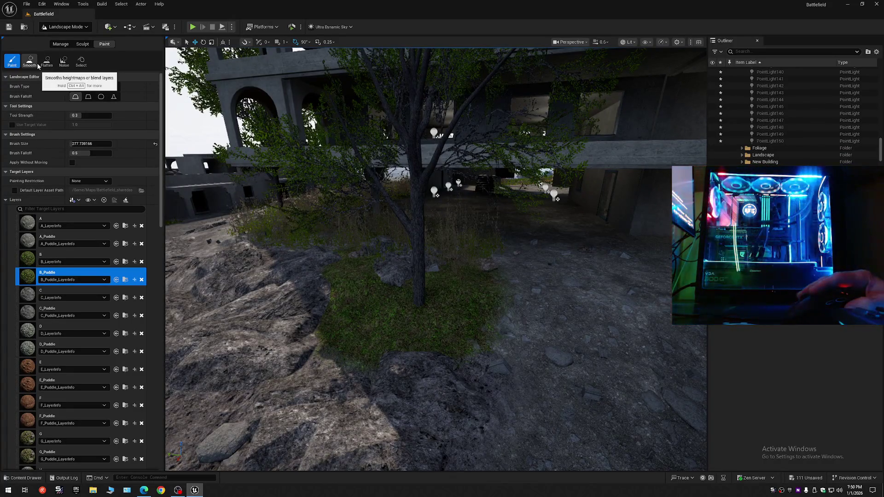
click(72, 28)
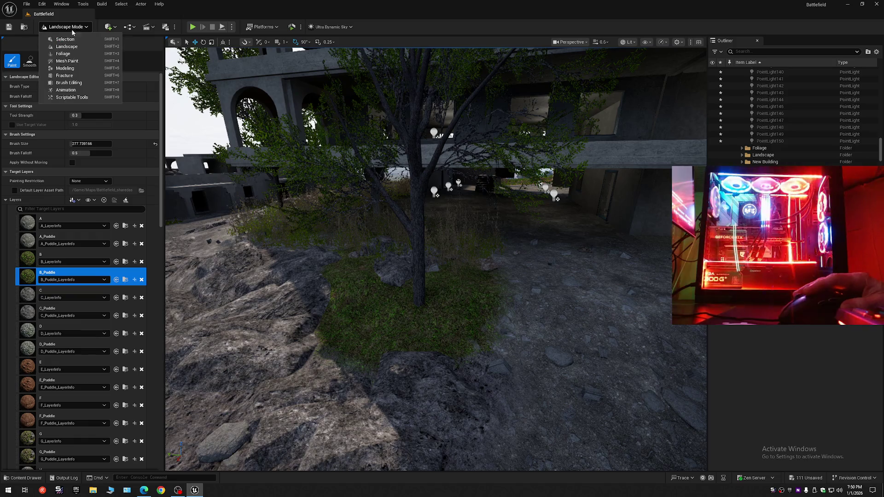
- Switch to Foliage Paint and select a single foliage type in the list
click(72, 56)
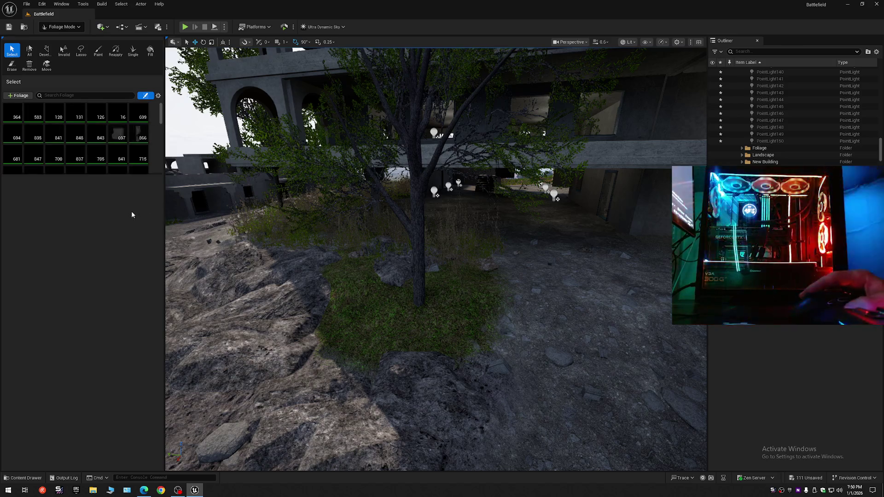
click(98, 52)
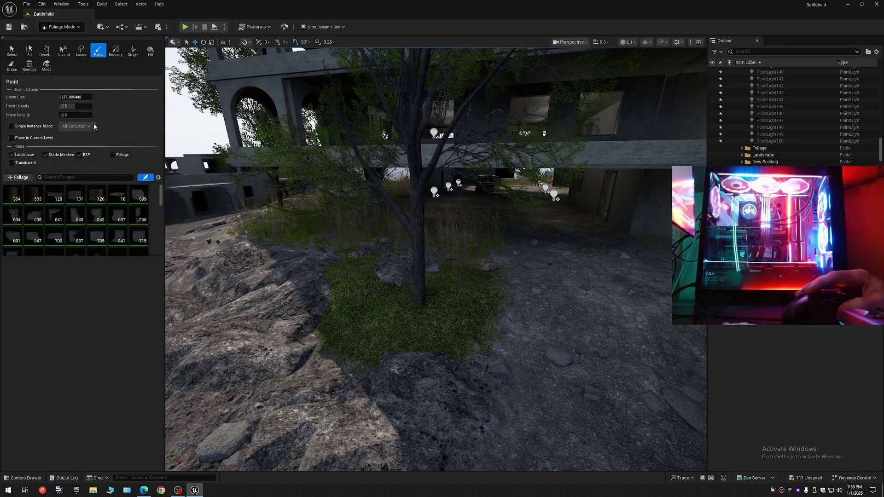
click(92, 198)
key(ctrl+a)
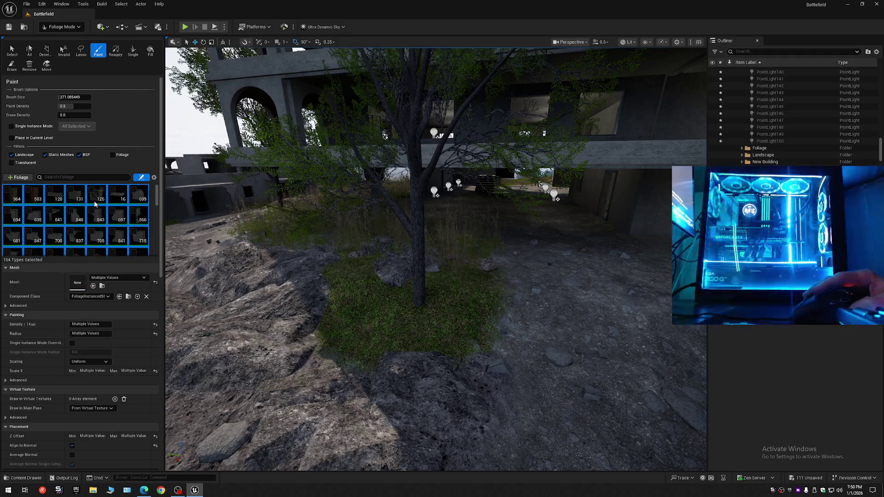
click(92, 191)
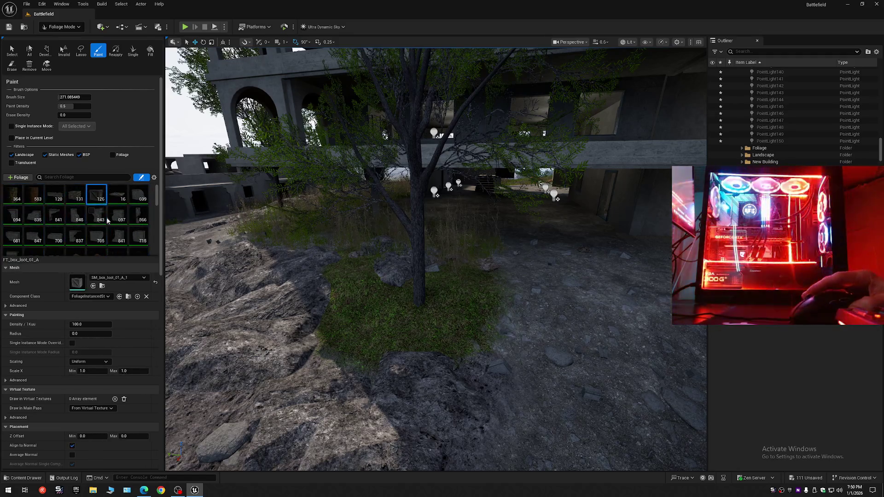
- Filter the foliage type list by typing 'grass' in the search box
scroll(109, 225, down, 1)
scroll(111, 224, down, 2)
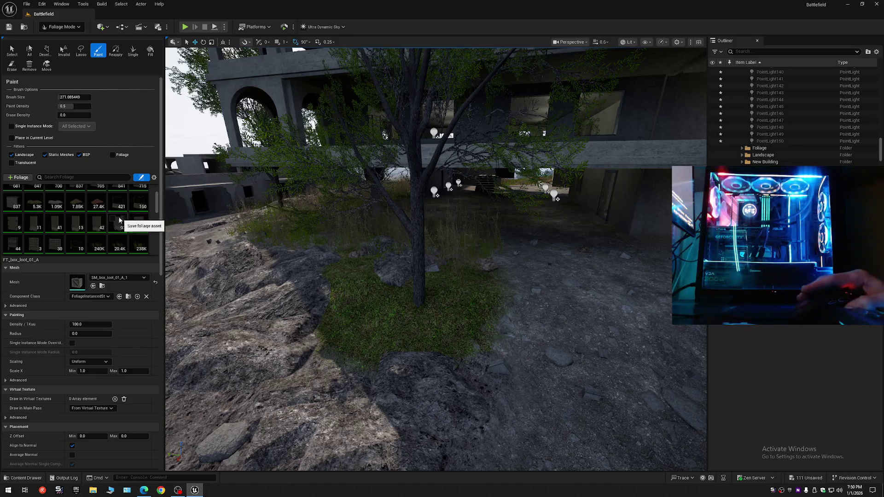
scroll(84, 223, down, 2)
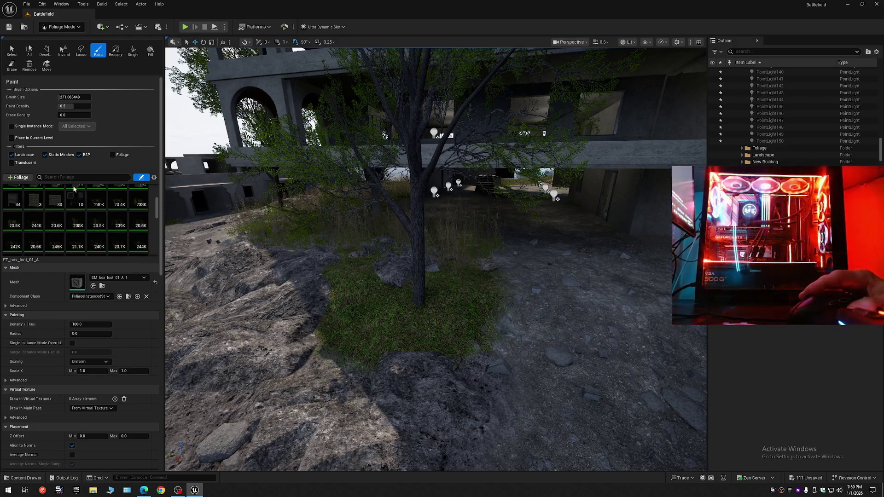
text(grass)
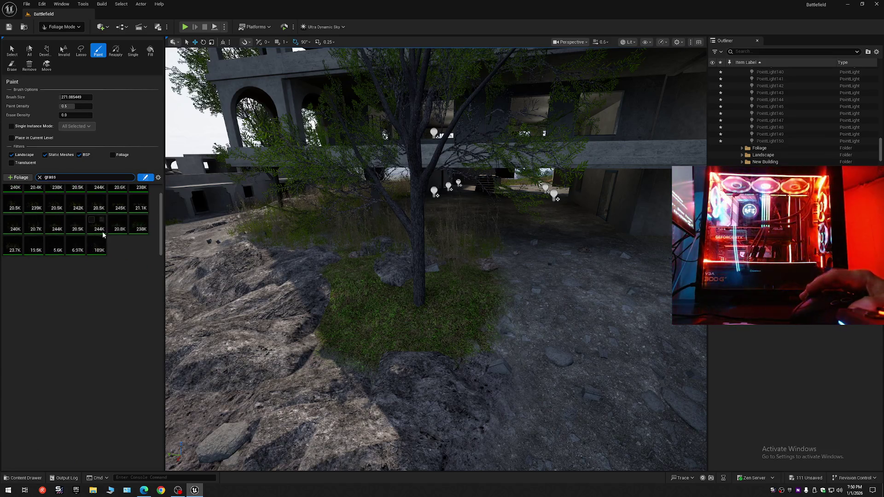
scroll(99, 227, up, 1)
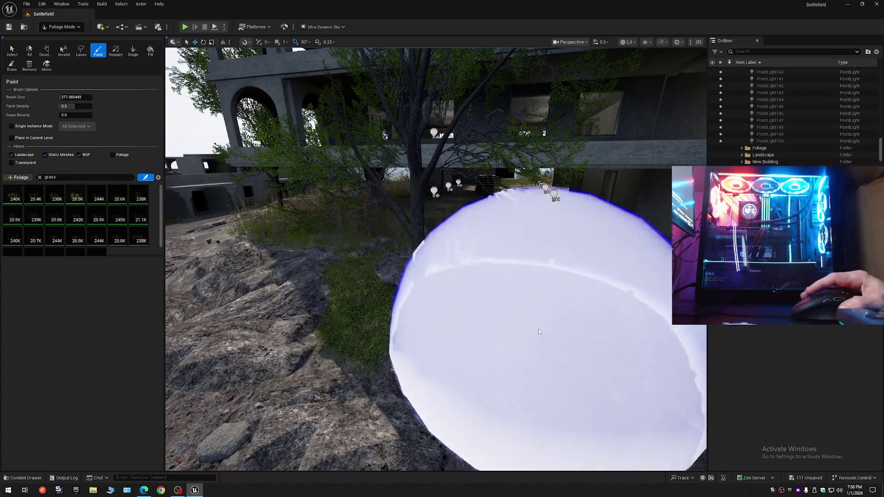
- Set the foliage brush size to 224.55 and lower the paint density
key(w)
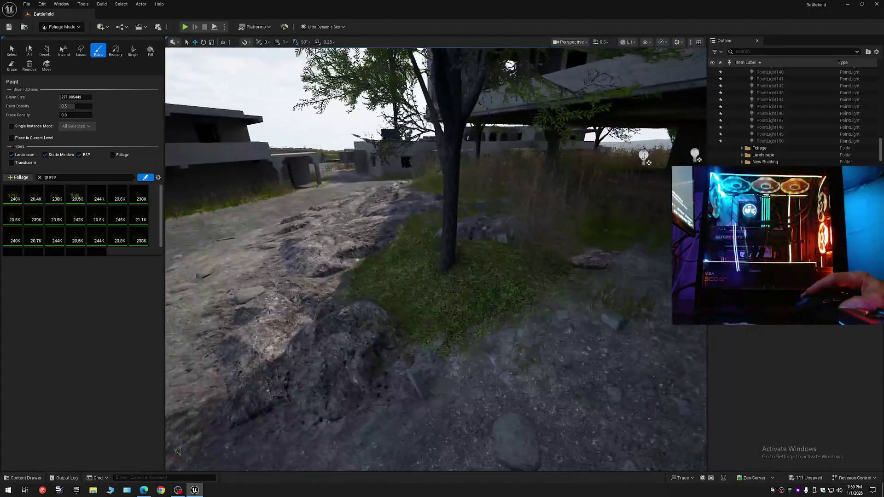
key(w)
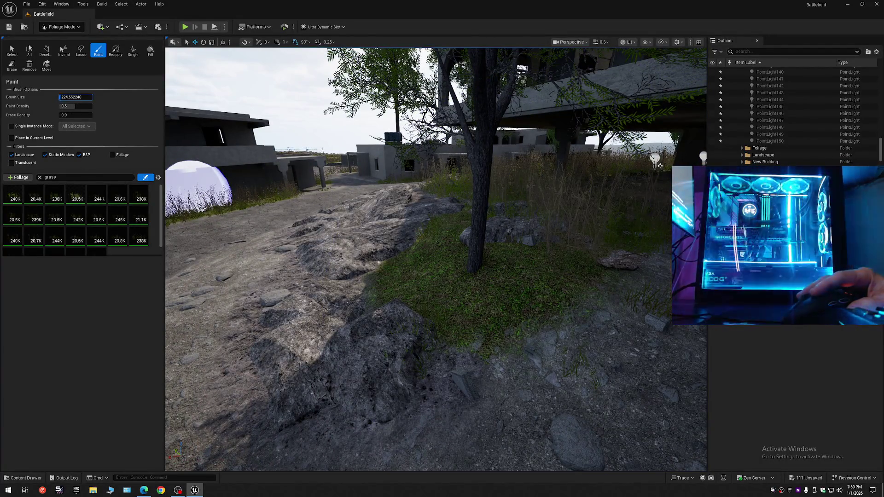
key(Return)
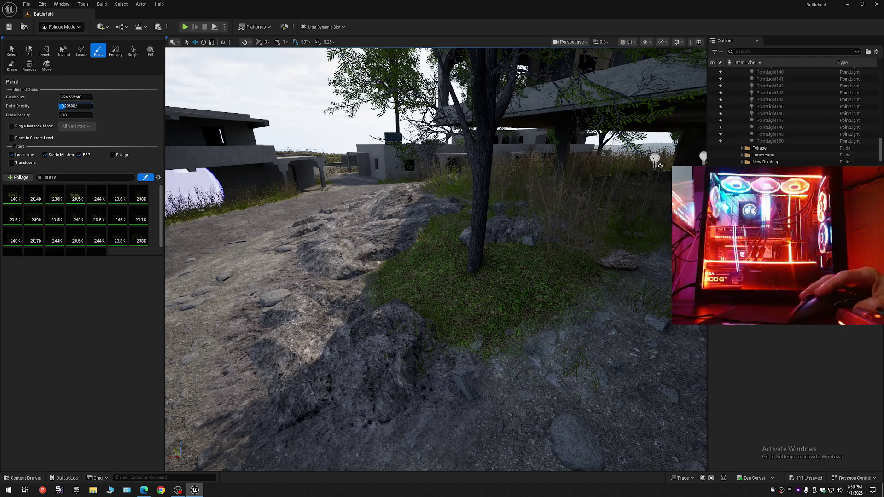
key(Return)
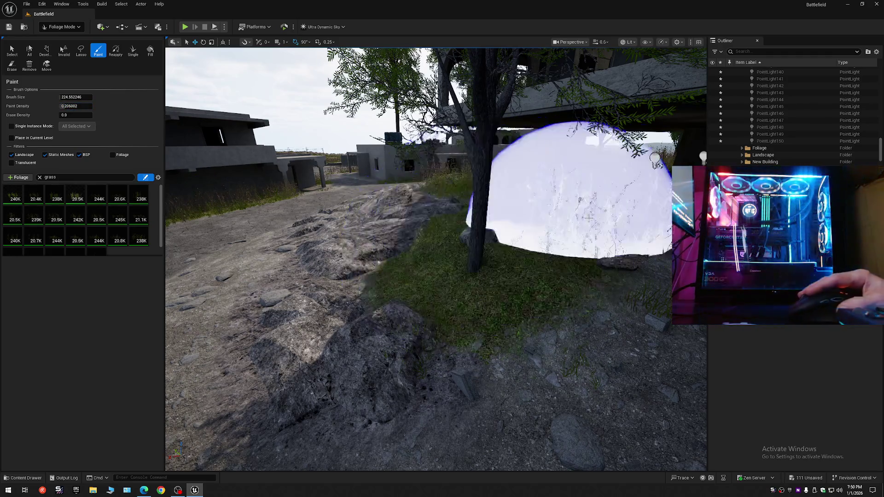
- Undo the stray grass strokes painted near the building and tree
key(w)
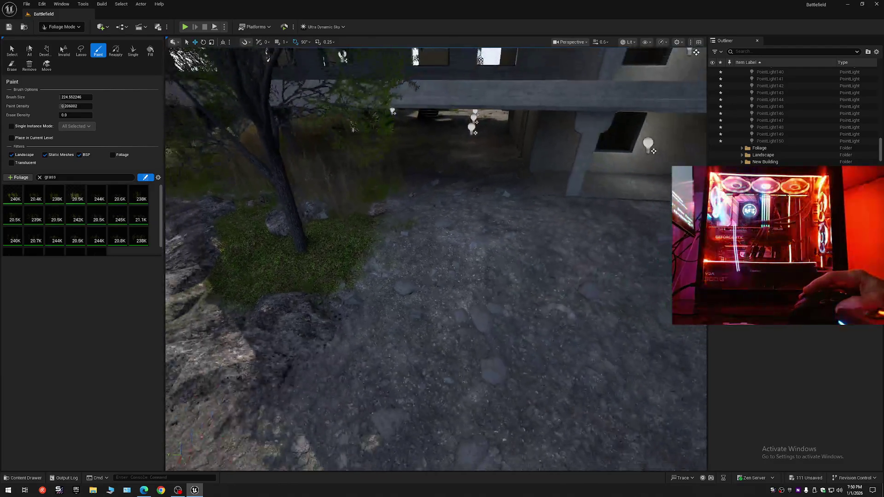
key(s)
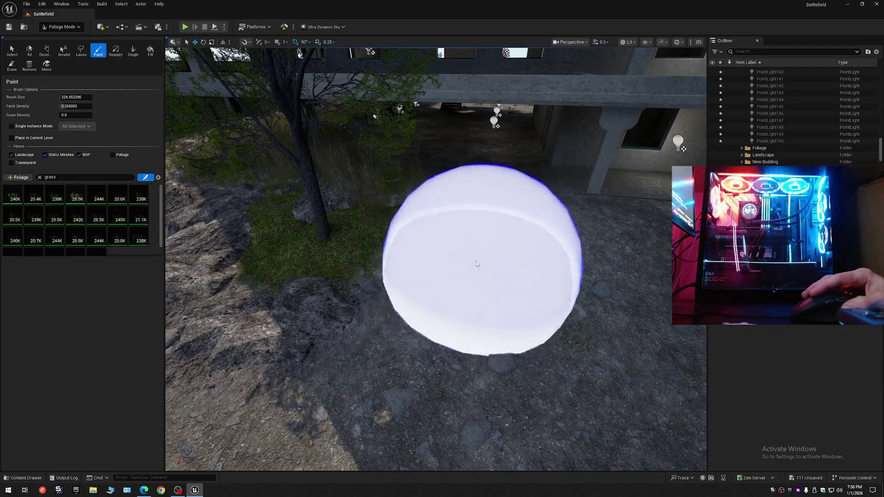
key(w)
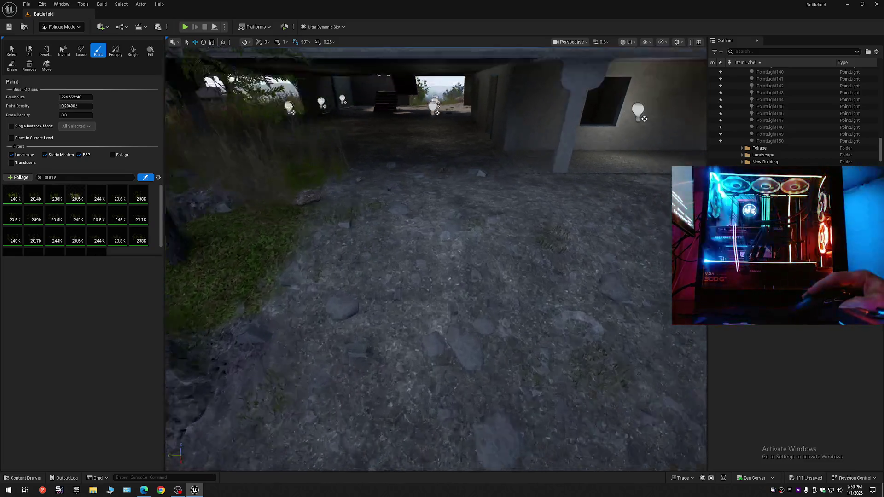
key(s)
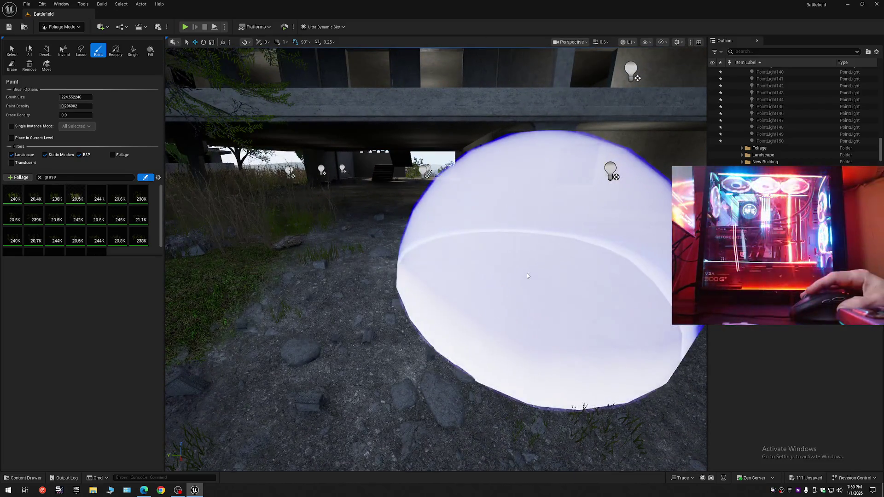
key(ctrl+z)
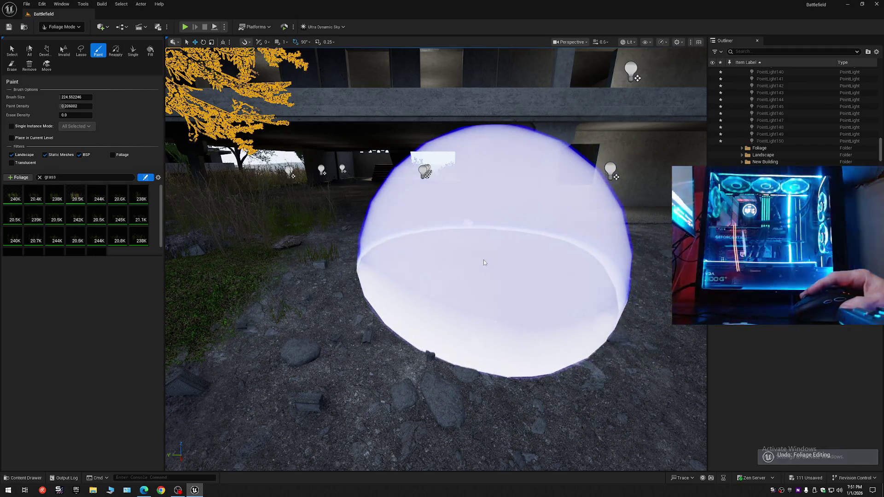
key(w)
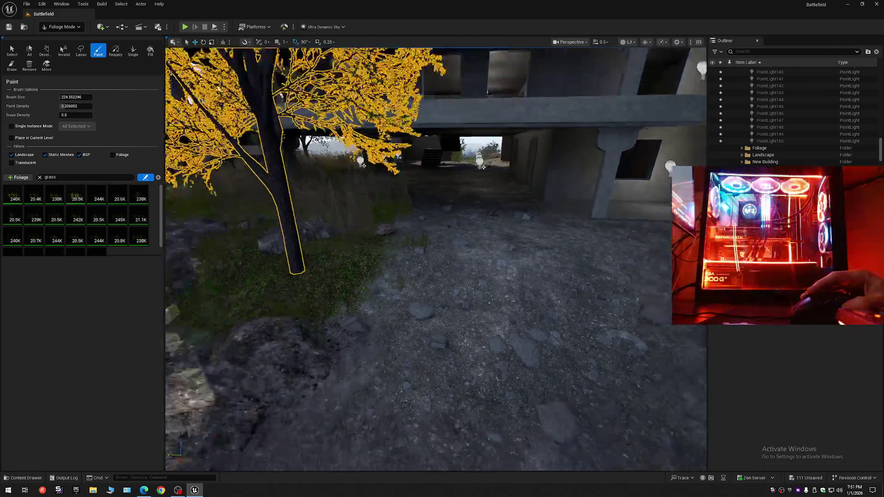
key(s)
key(ctrl+z)
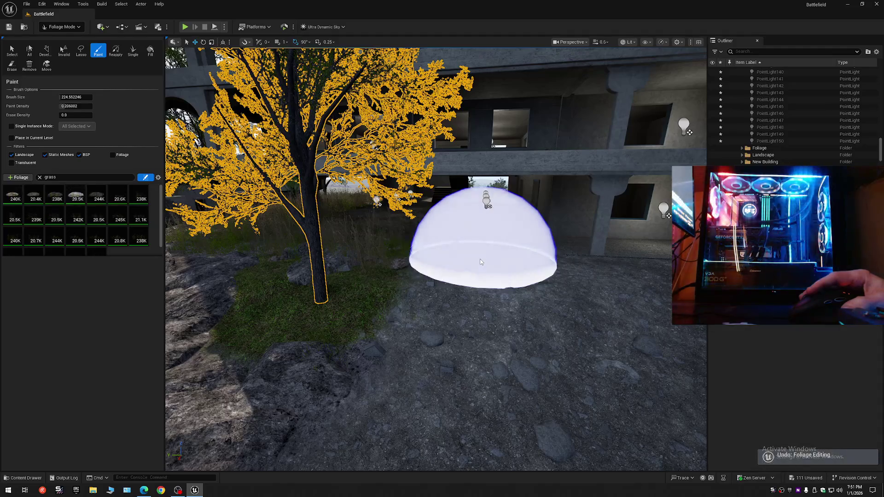
key(w)
mouse_move(17, 201)
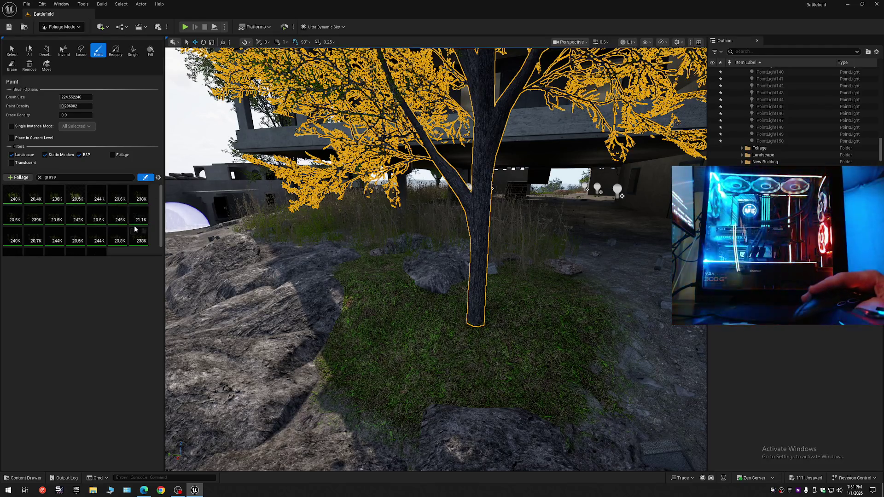
scroll(135, 228, down, 1)
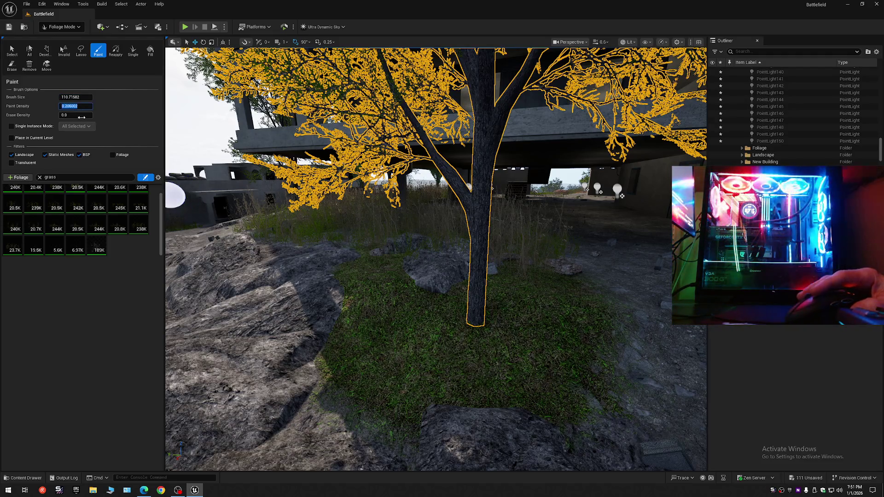
text(1)
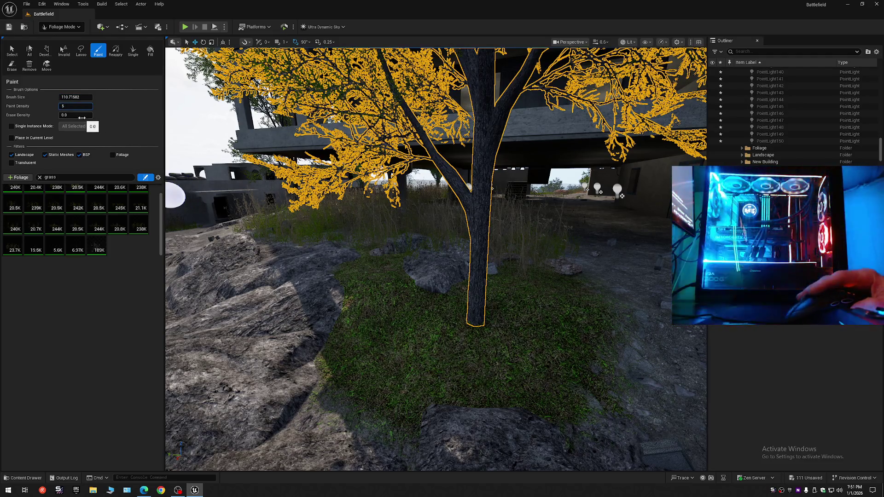
- Set the foliage paint density to 0.5 and pick the FT_grass_01_04_A grass type
key(Return)
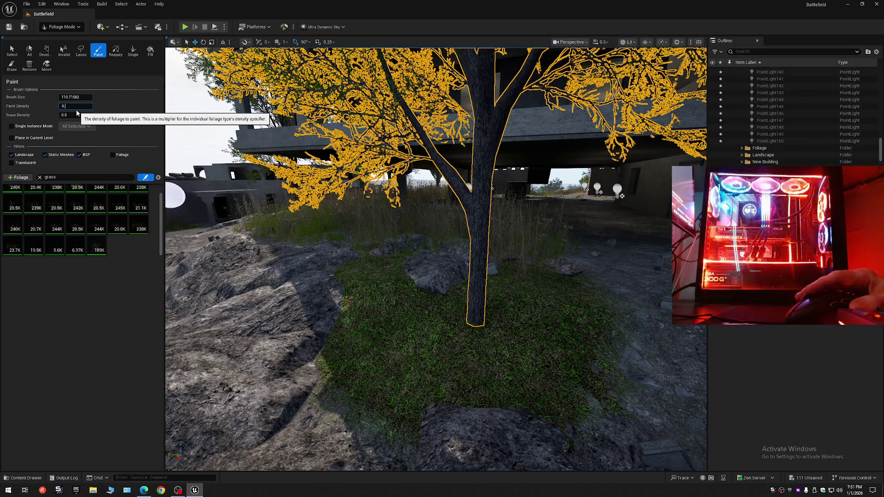
text(0.6)
key(Return)
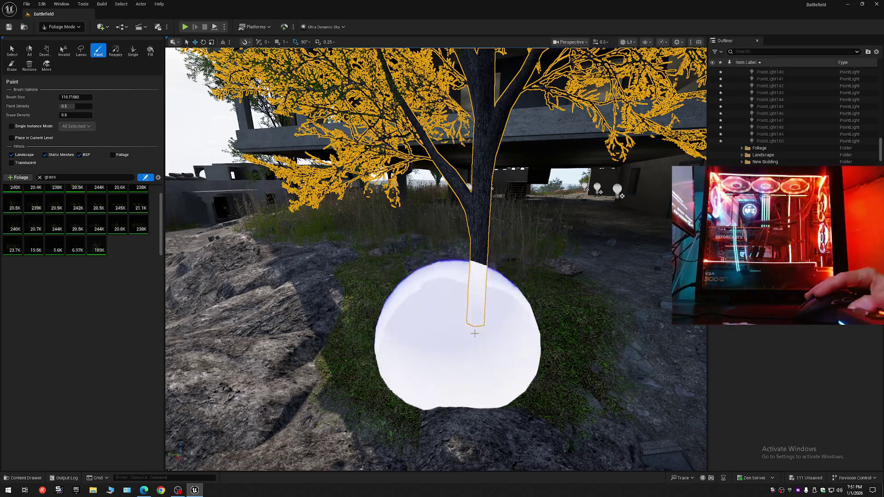
mouse_move(492, 327)
mouse_down()
mouse_move(552, 323)
mouse_move(503, 325)
mouse_up()
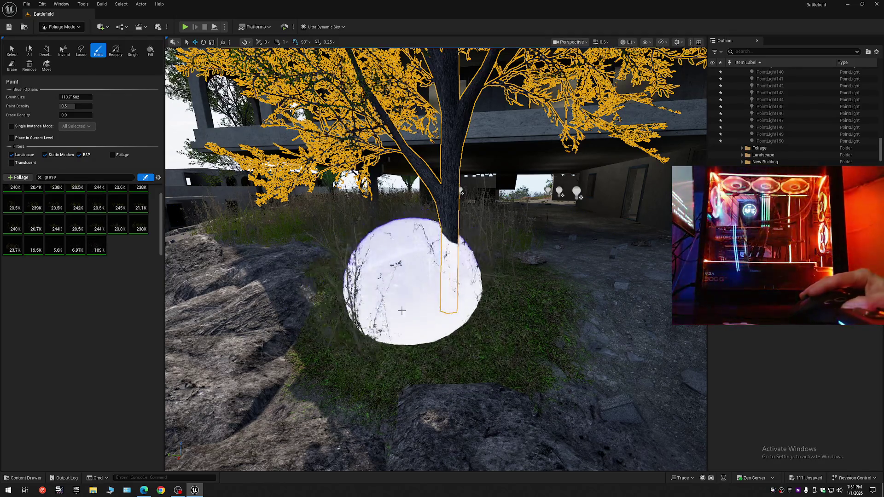
mouse_move(480, 320)
mouse_down()
mouse_move(480, 346)
mouse_move(477, 316)
mouse_move(519, 315)
mouse_move(477, 314)
mouse_move(529, 314)
mouse_move(620, 177)
mouse_move(594, 177)
mouse_move(608, 177)
mouse_up()
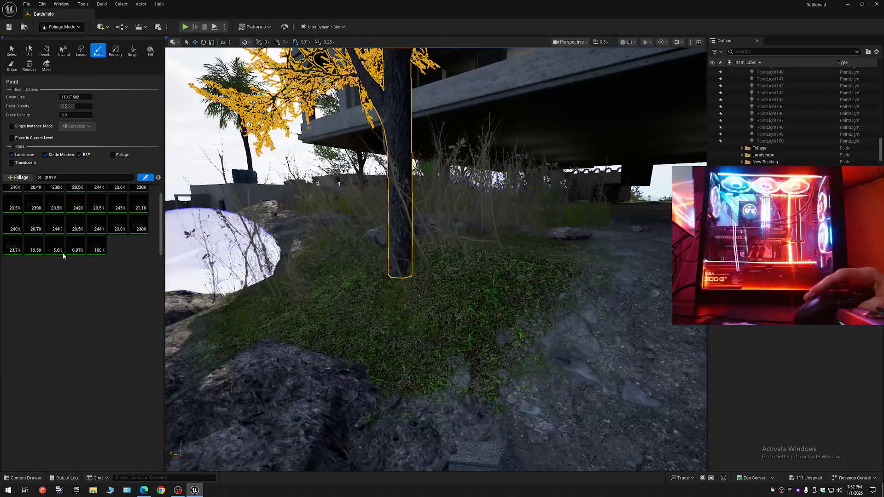
scroll(45, 237, up, 1)
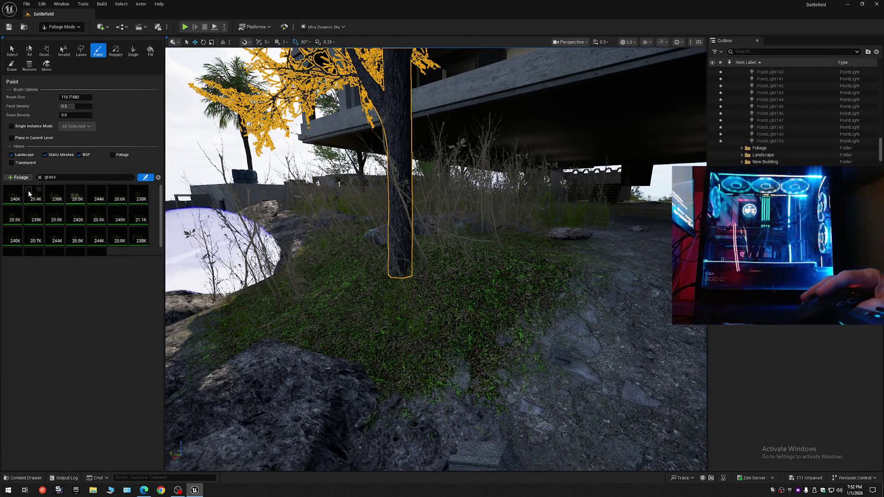
click(132, 190)
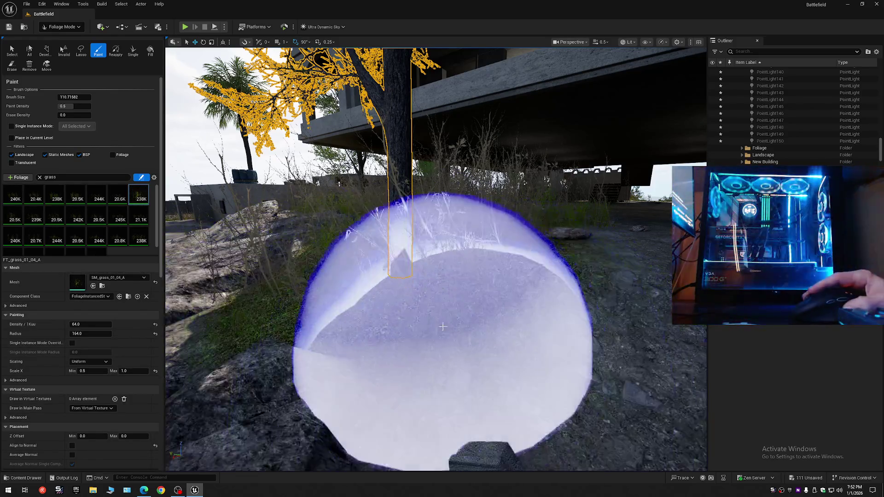
- Paint grass near the tree and undo the stray clumps on the bare ground
mouse_move(443, 315)
mouse_down()
mouse_move(368, 258)
mouse_move(402, 303)
mouse_up()
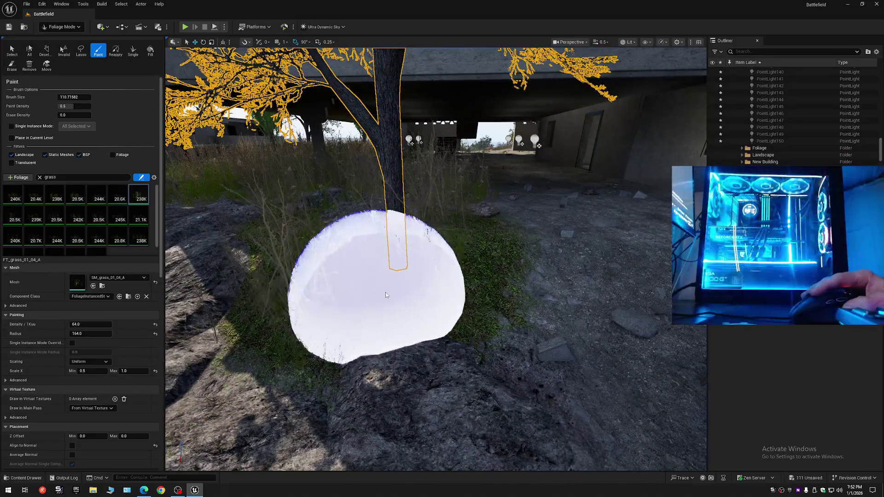
drag(471, 294, 506, 271)
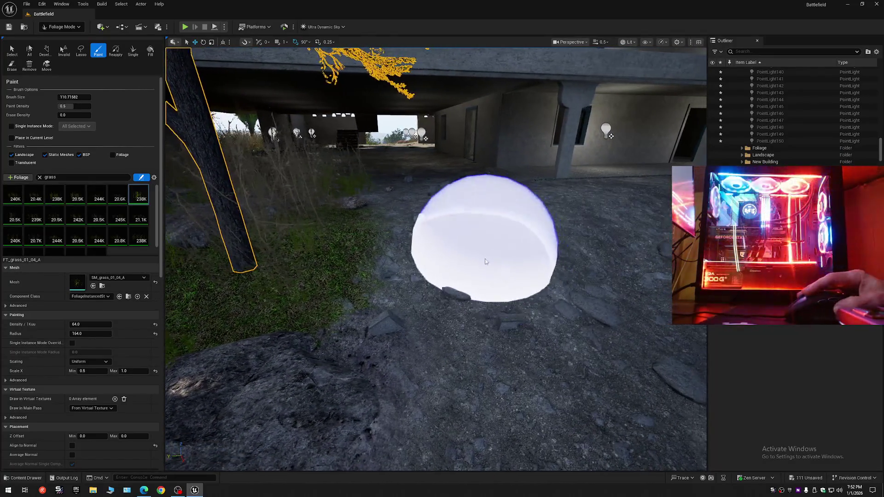
click(506, 271)
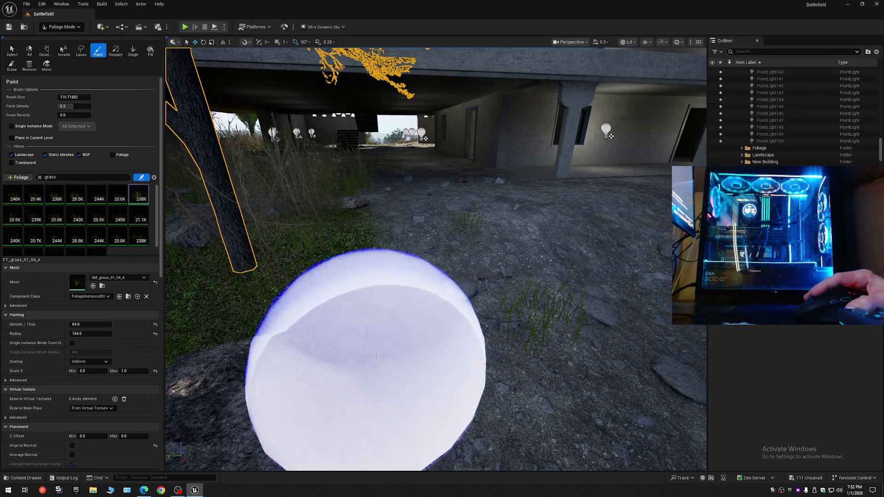
key(ctrl+z)
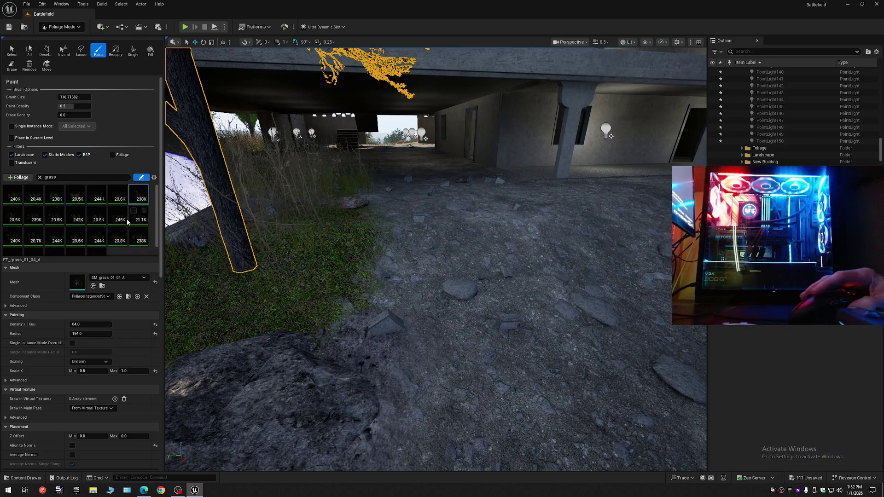
scroll(35, 232, down, 1)
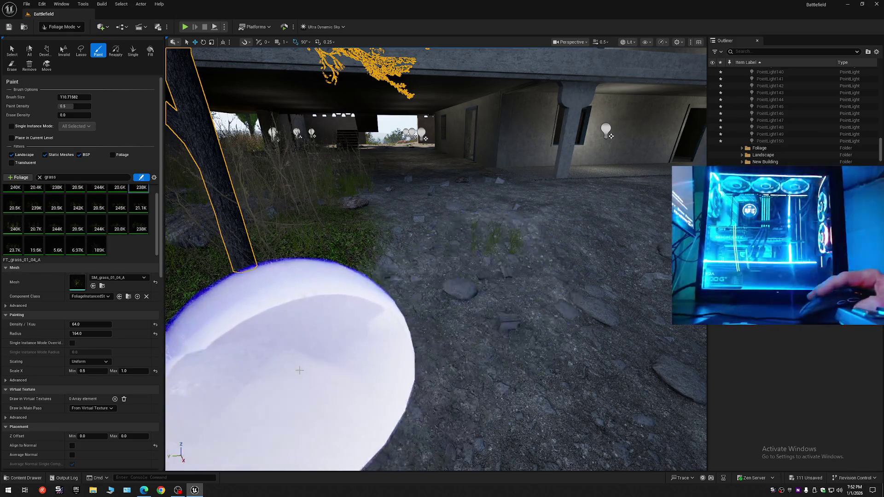
key(ctrl+z)
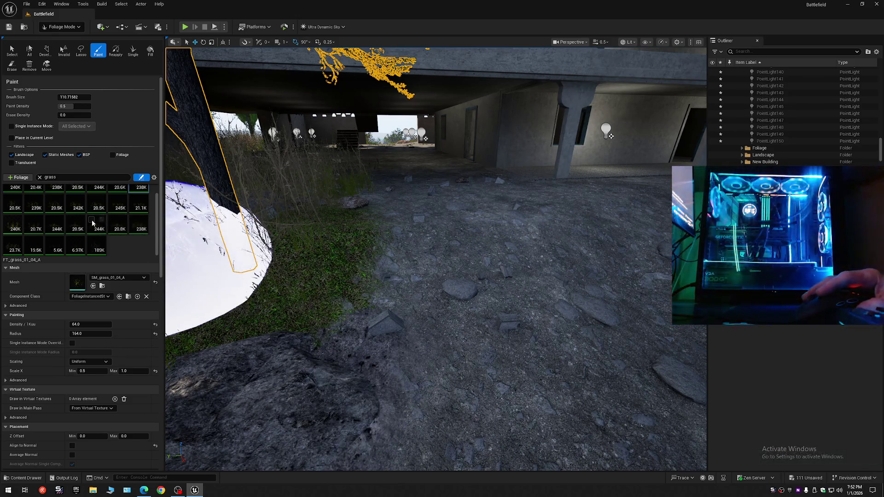
click(483, 244)
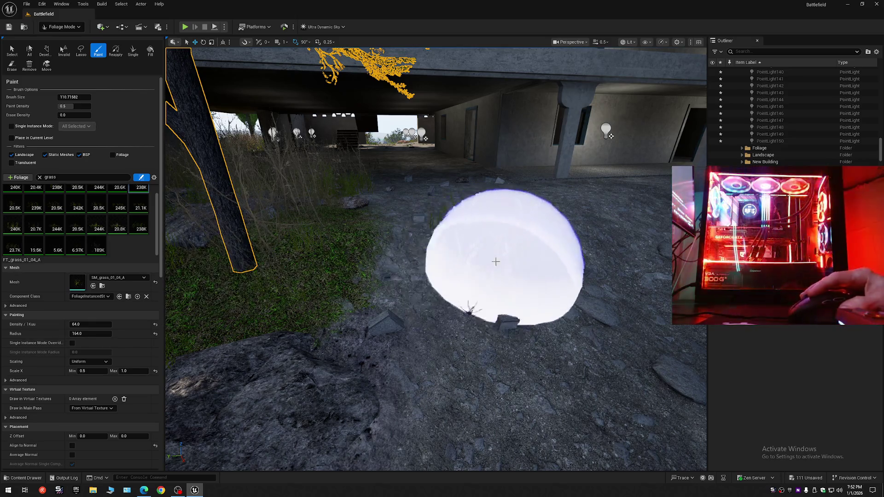
drag(300, 208, 365, 227)
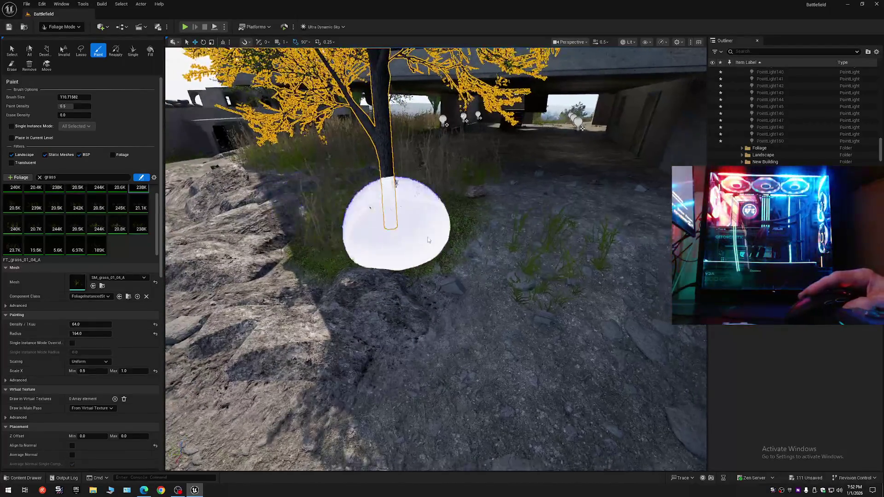
key(ctrl+z)
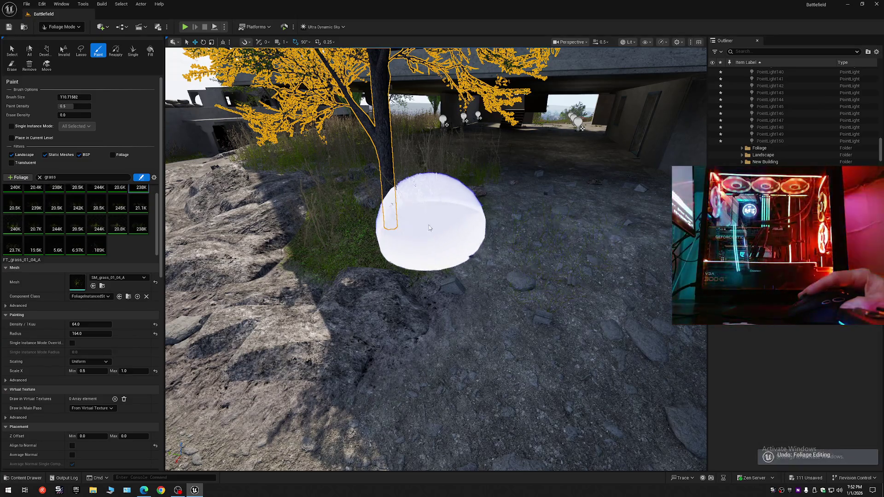
- Orbit around the tree to inspect the painted grass at its base
scroll(371, 243, up, 5)
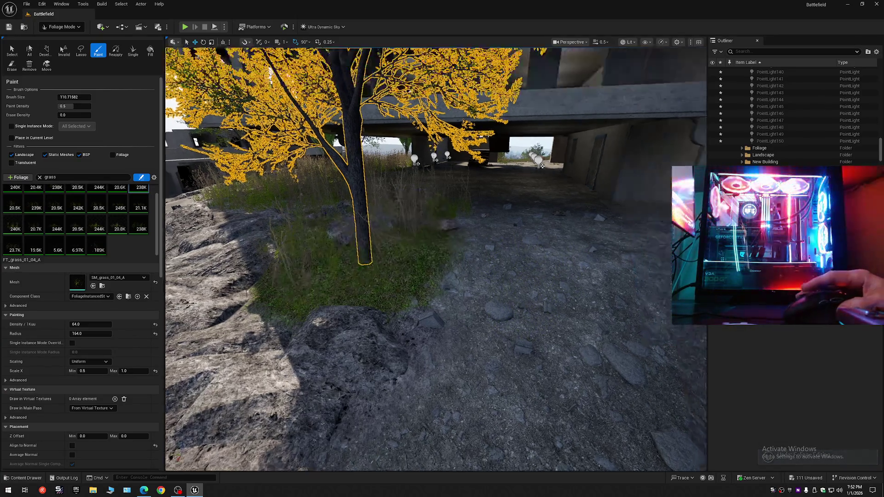
scroll(436, 258, up, 10)
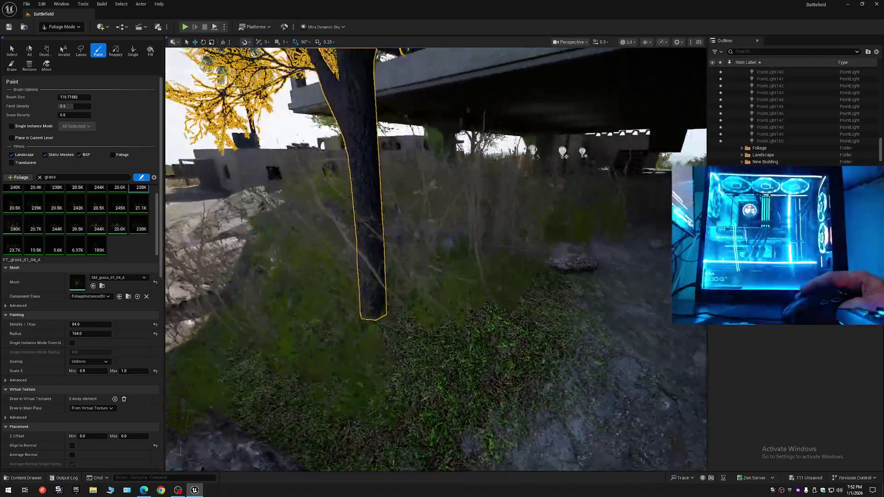
scroll(449, 273, down, 8)
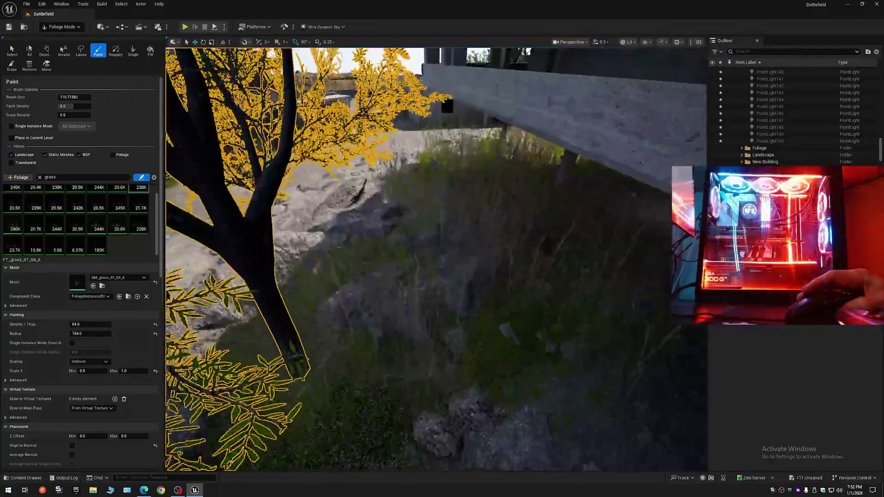
mouse_move(448, 273)
mouse_down()
mouse_move(497, 286)
mouse_move(516, 277)
mouse_move(520, 295)
mouse_move(520, 332)
mouse_move(456, 332)
mouse_up()
scroll(435, 258, down, 5)
mouse_move(435, 258)
mouse_down()
mouse_move(428, 263)
mouse_move(442, 262)
mouse_move(442, 272)
mouse_move(428, 272)
mouse_up()
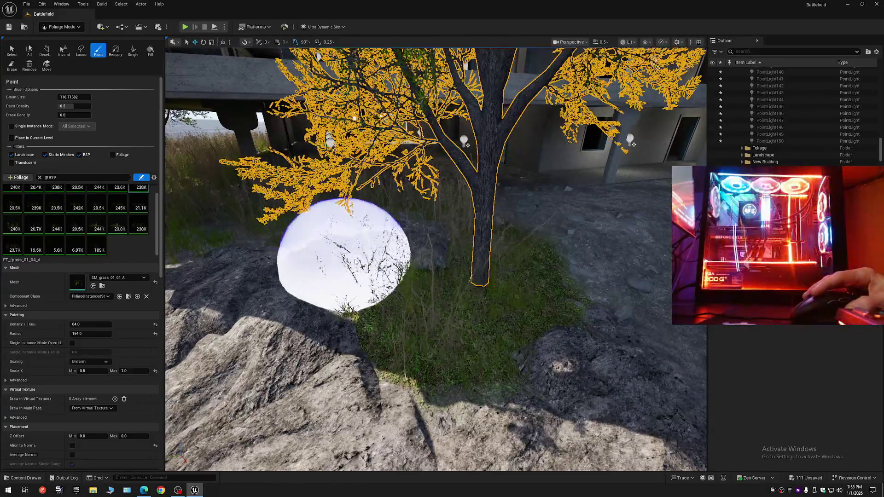
mouse_move(494, 299)
mouse_down()
mouse_move(508, 302)
mouse_move(483, 285)
mouse_up()
click(60, 27)
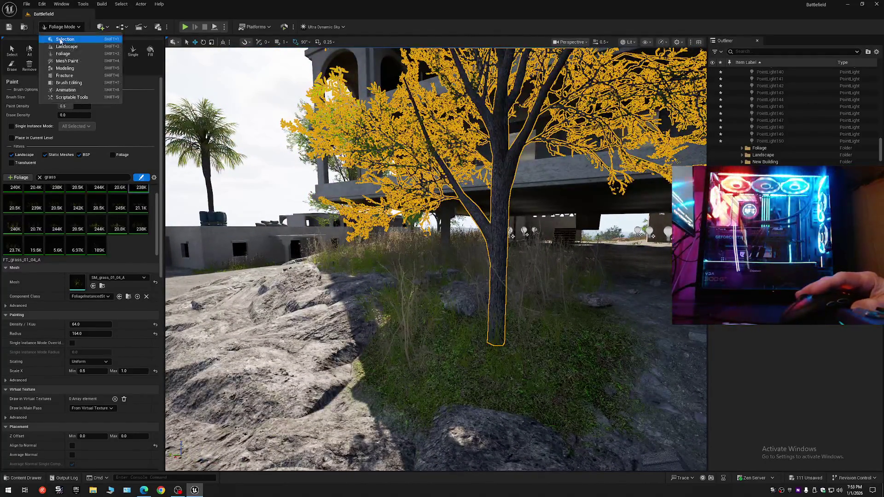
- In Landscape Mode, choose layer A with a brush size of about 50, then return to Foliage Mode
click(63, 54)
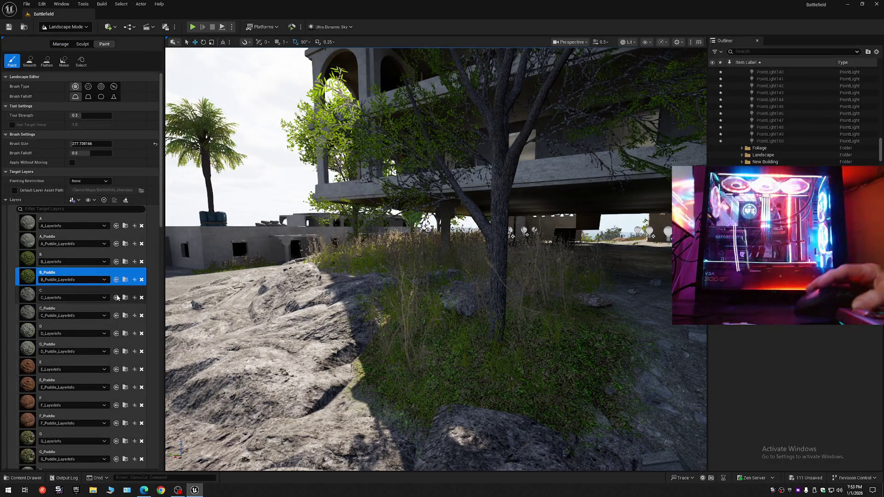
click(28, 226)
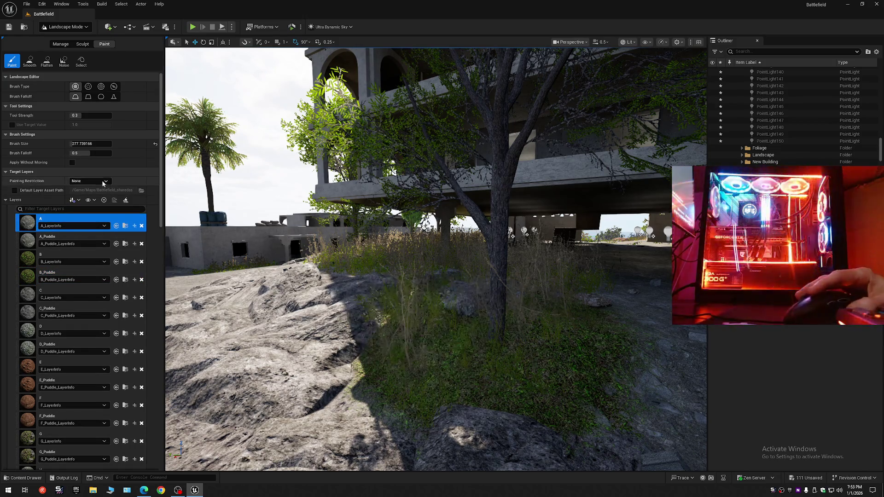
drag(76, 115, 78, 129)
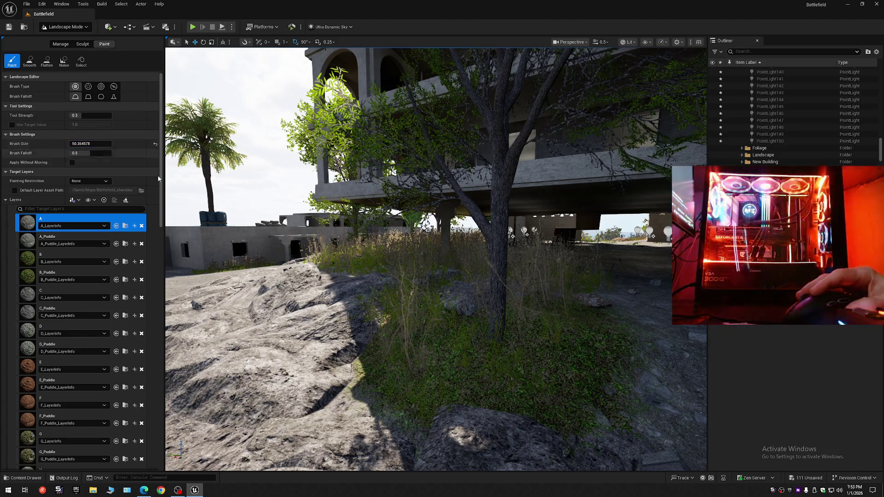
key(w)
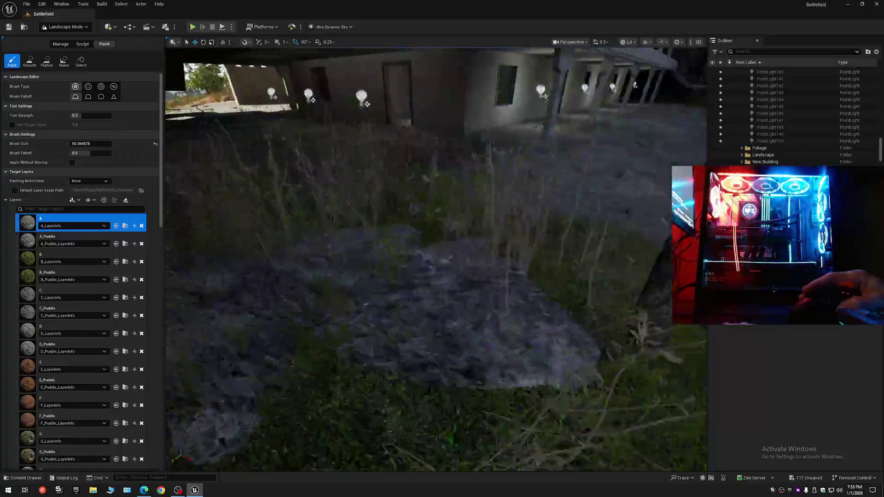
key(s)
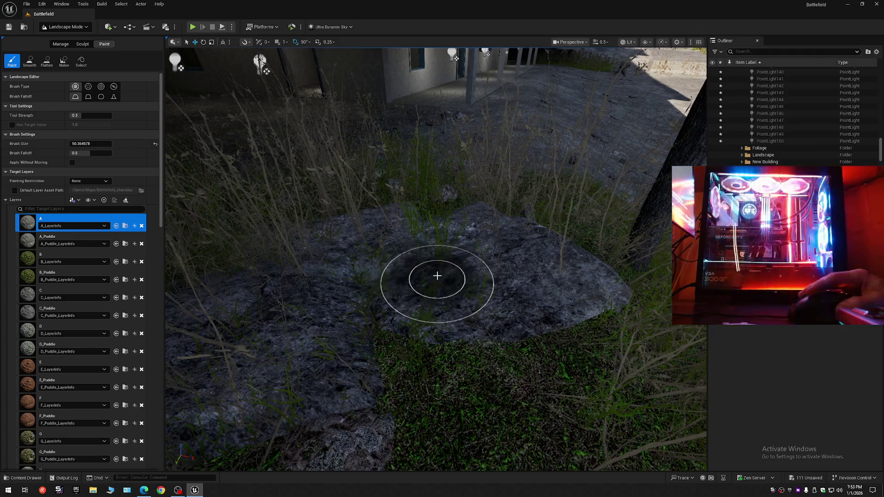
click(77, 29)
click(63, 53)
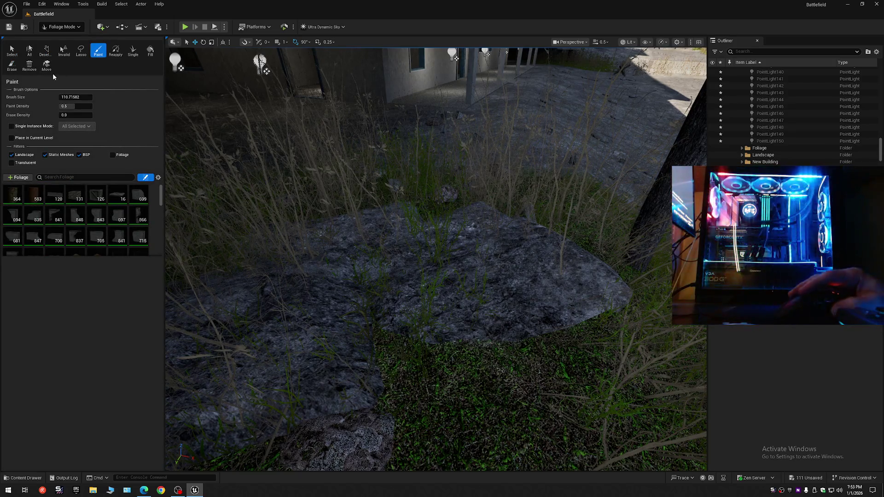
- Delete the grass clump on the rock with the foliage Select tool, undoing the accidental rock deletion
click(11, 50)
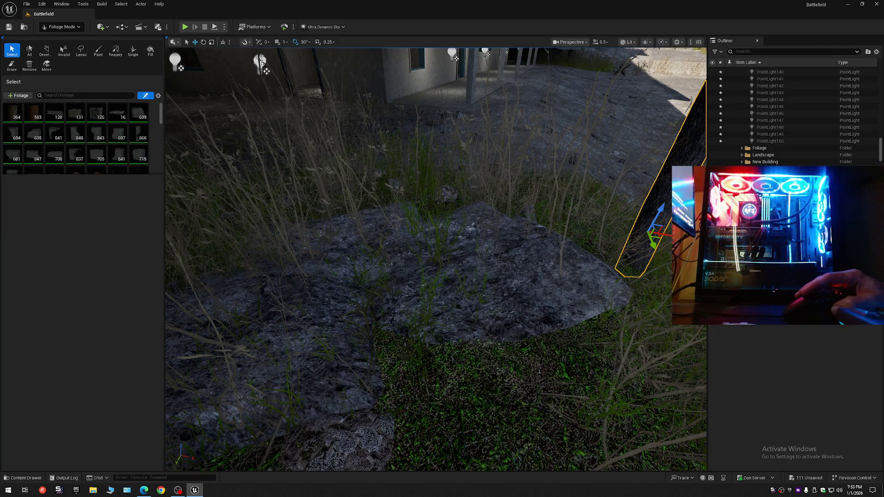
click(432, 284)
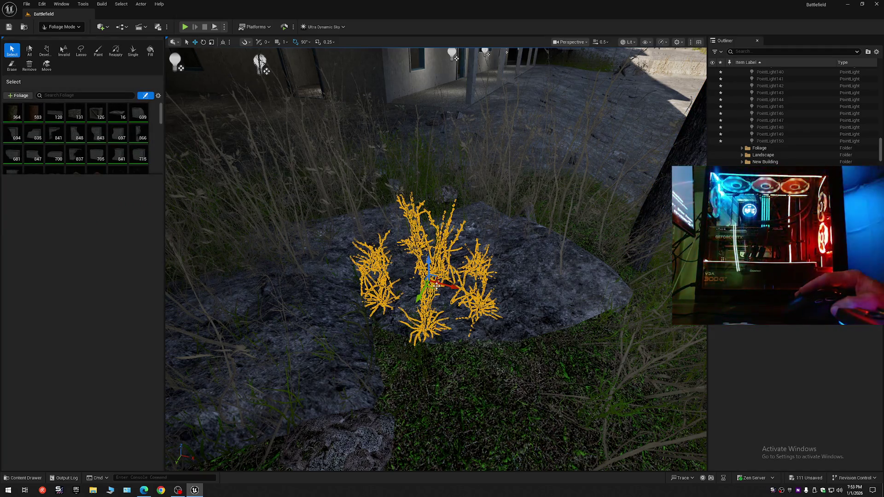
key(Delete)
click(436, 286)
key(Delete)
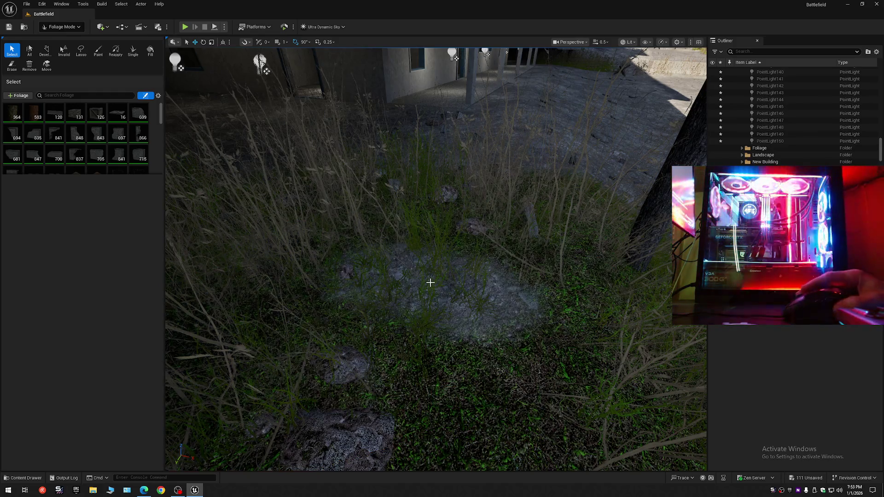
key(ctrl+z)
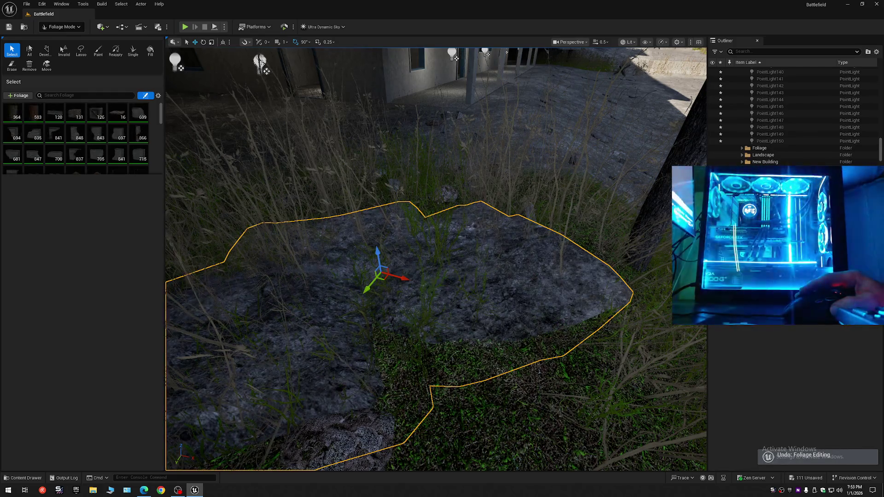
- Reselect the grass instances on the rock and bring the view closer to it
scroll(435, 259, up, 5)
mouse_move(382, 290)
mouse_down()
mouse_move(369, 258)
mouse_move(382, 290)
mouse_up()
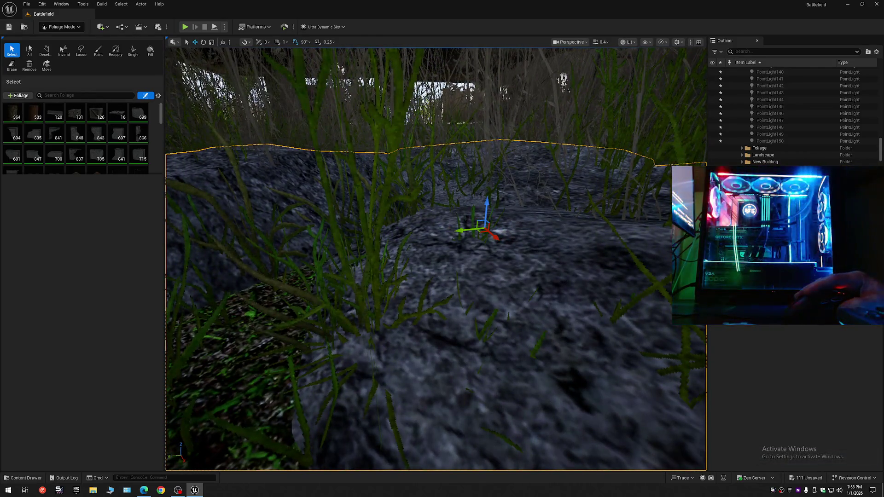
click(346, 273)
scroll(346, 273, down, 5)
drag(414, 294, 414, 281)
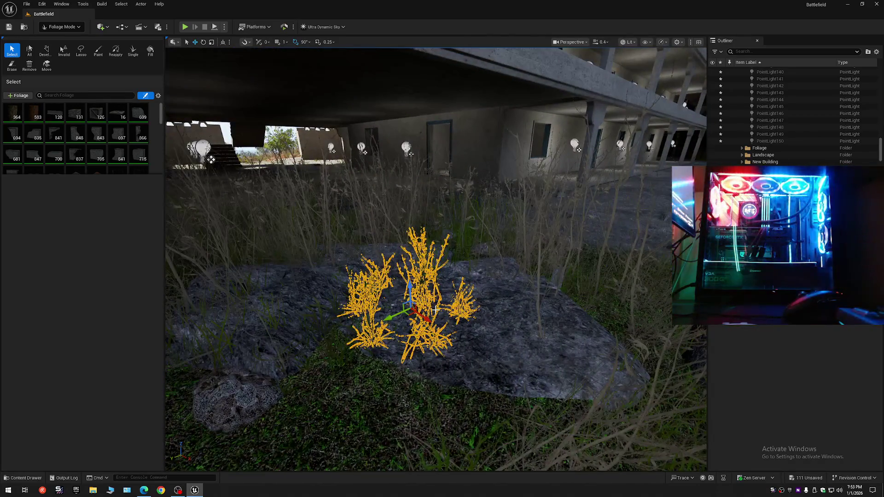
drag(444, 325, 443, 283)
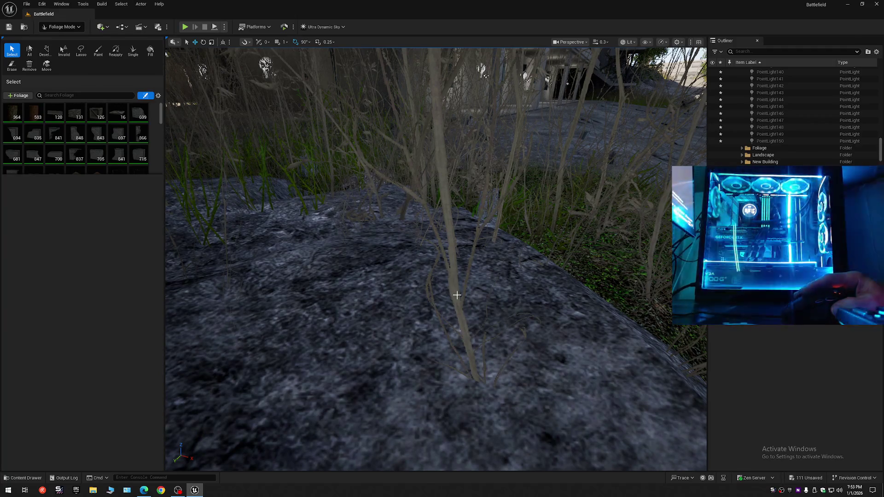
- Delete the grass instances growing on the rock
key(f)
mouse_move(457, 295)
mouse_down()
mouse_move(437, 272)
mouse_move(475, 317)
mouse_move(475, 290)
mouse_up()
key(Escape)
mouse_move(475, 345)
mouse_down()
mouse_move(475, 329)
mouse_move(475, 344)
mouse_up()
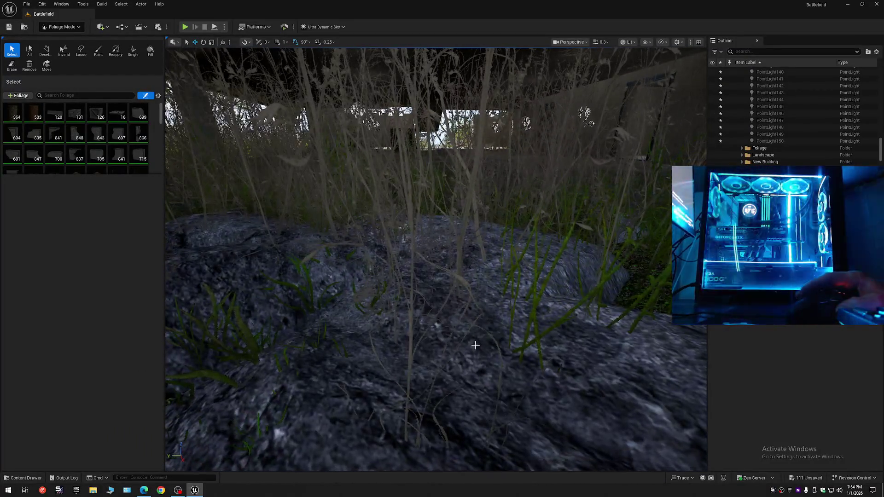
click(411, 355)
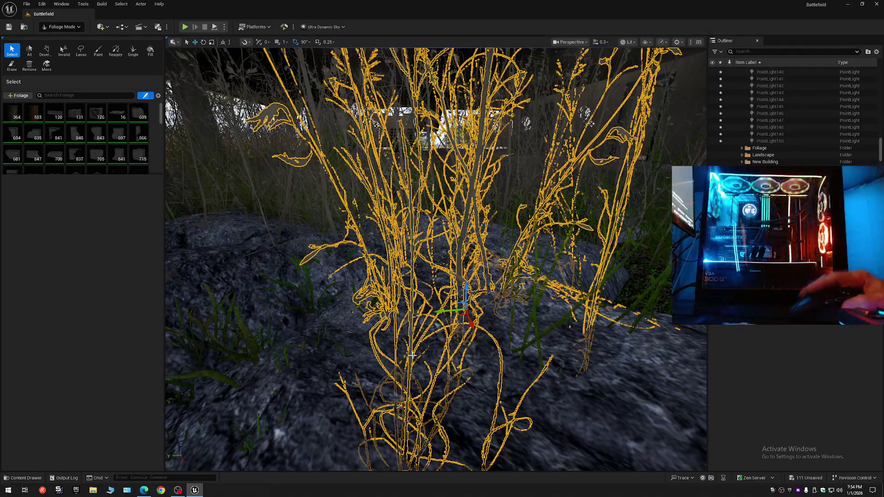
key(Delete)
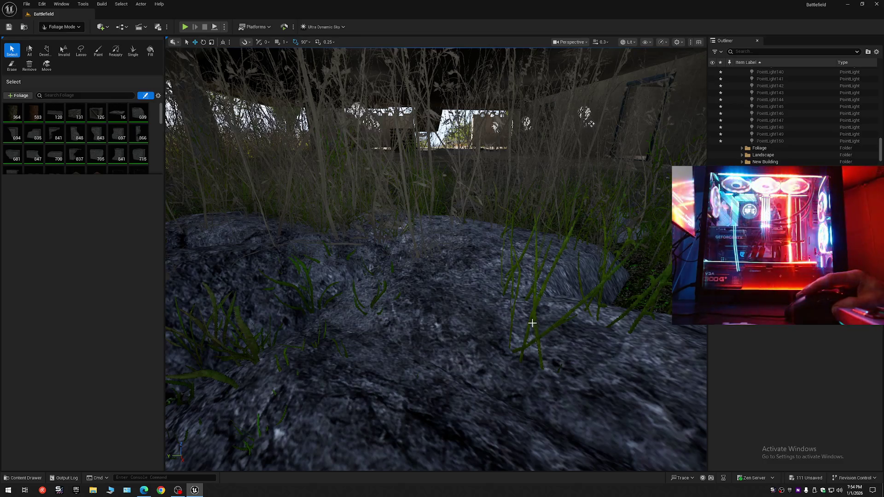
- Delete the grass clump on the rock's right side and the scattered blades over it
click(532, 331)
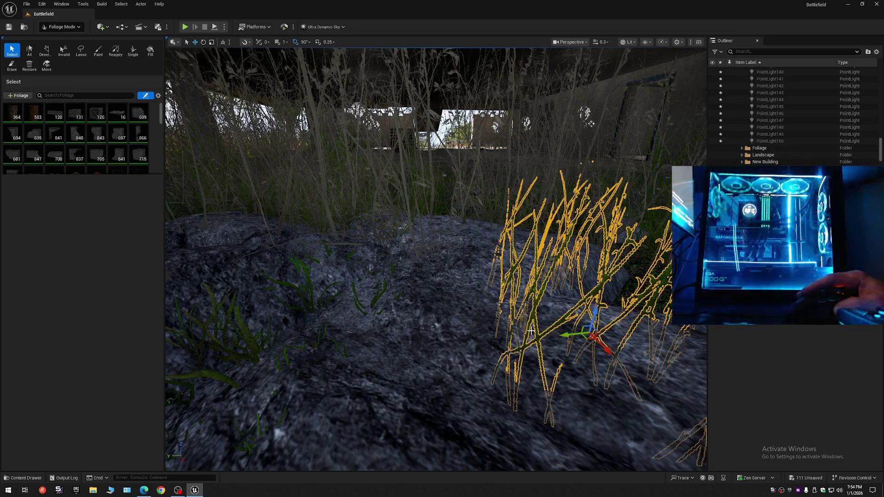
key(Delete)
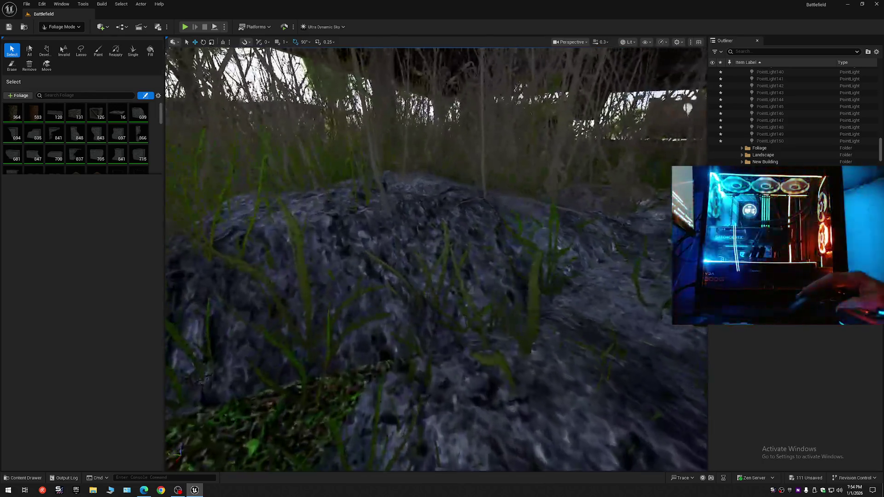
drag(547, 309, 547, 309)
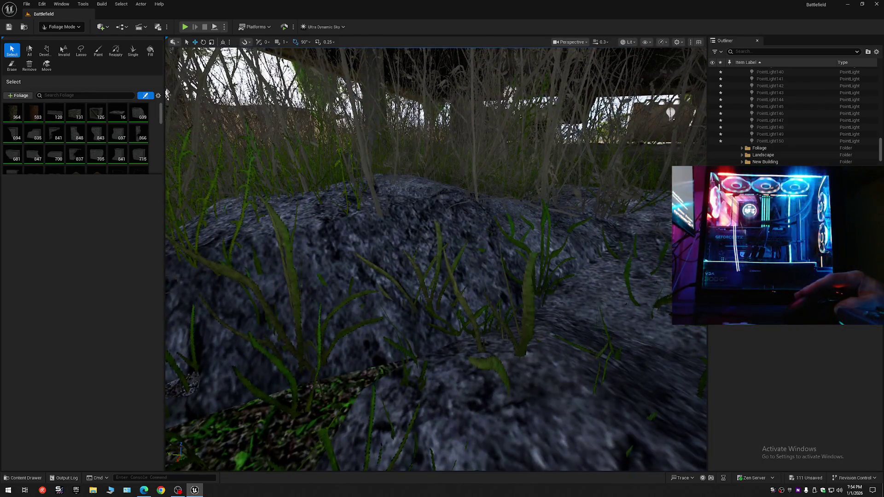
click(528, 307)
mouse_move(527, 307)
mouse_down()
mouse_move(528, 316)
mouse_move(472, 316)
mouse_up()
key(Delete)
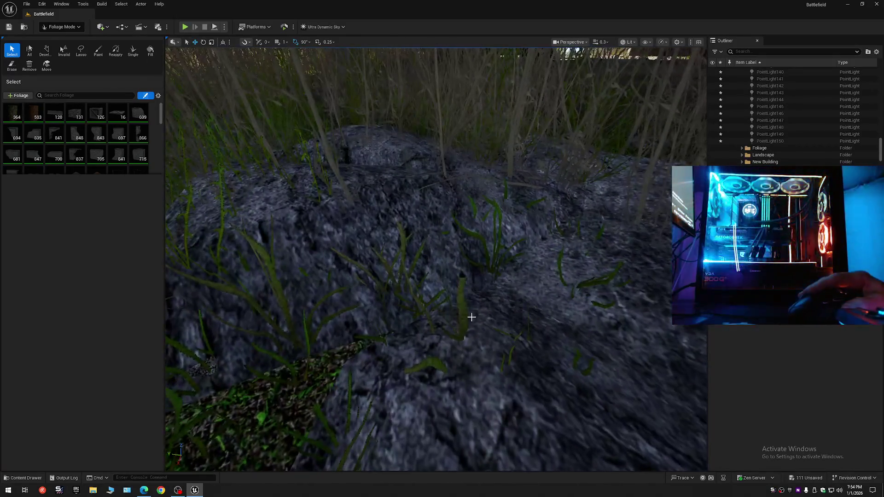
- Move the small grass patch off the rock down onto the mossy ground
click(463, 327)
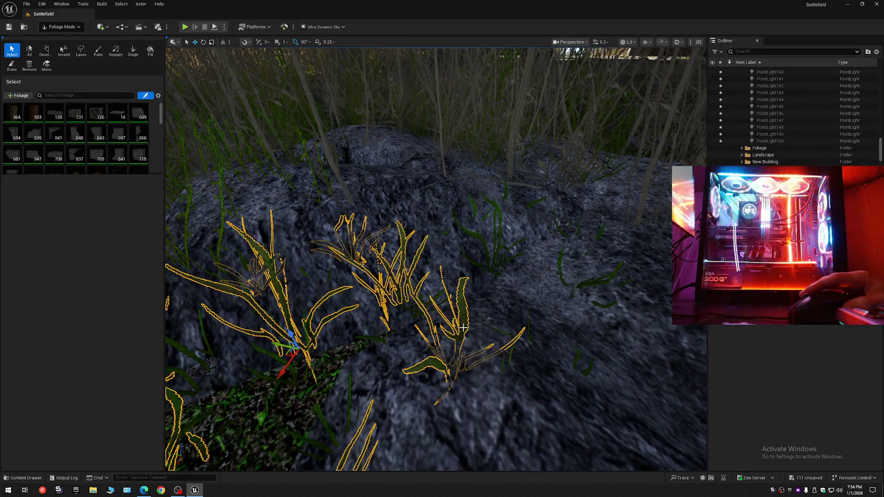
scroll(435, 307, down, 8)
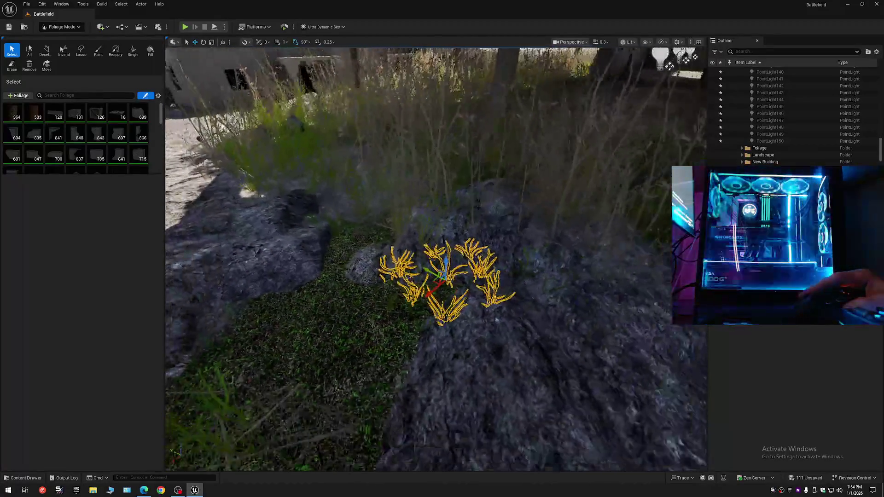
mouse_move(438, 288)
mouse_down()
mouse_move(354, 317)
mouse_move(342, 307)
mouse_up()
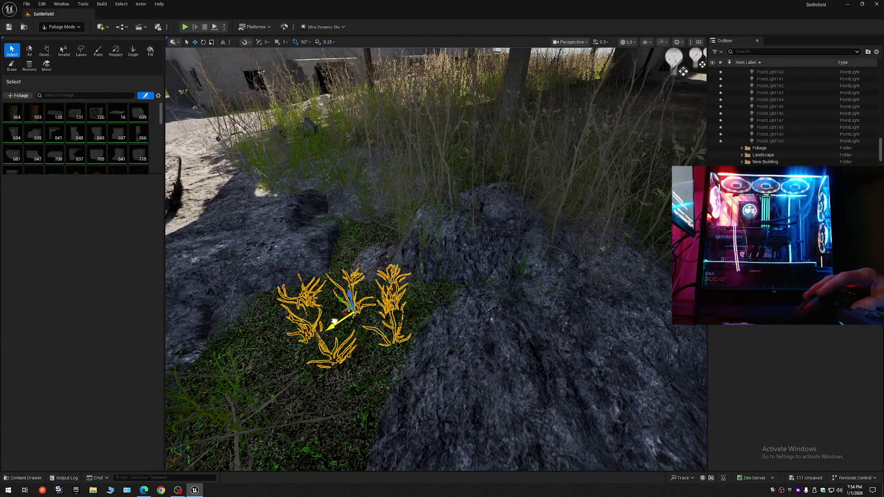
drag(345, 318, 444, 283)
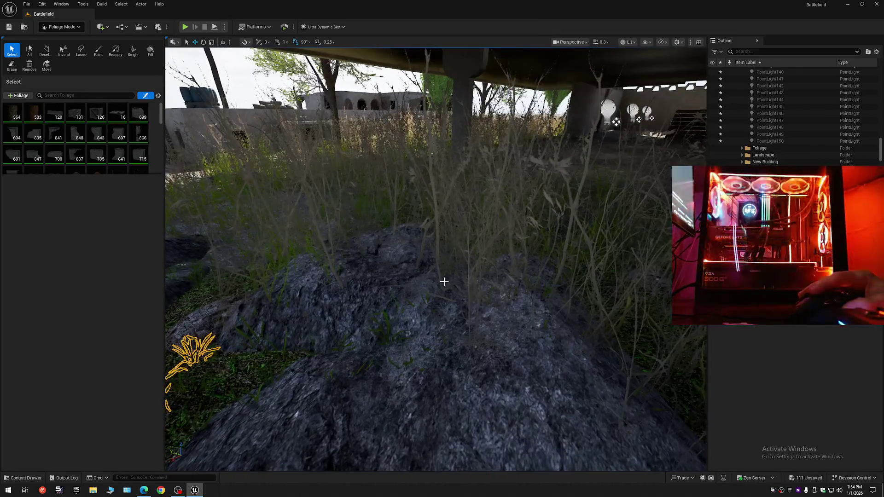
- Rotate the tall grass clump by about 90 degrees
click(463, 320)
mouse_move(463, 321)
mouse_down()
mouse_move(610, 260)
mouse_move(476, 304)
mouse_move(418, 301)
mouse_up()
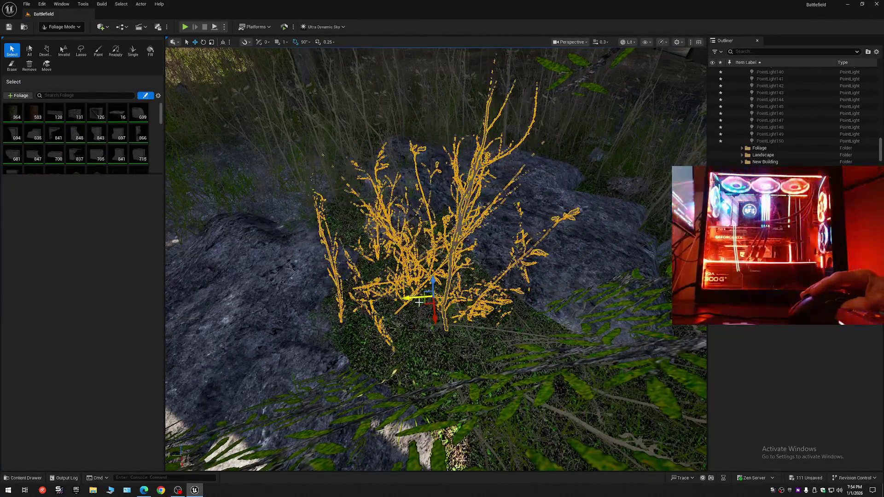
key(e)
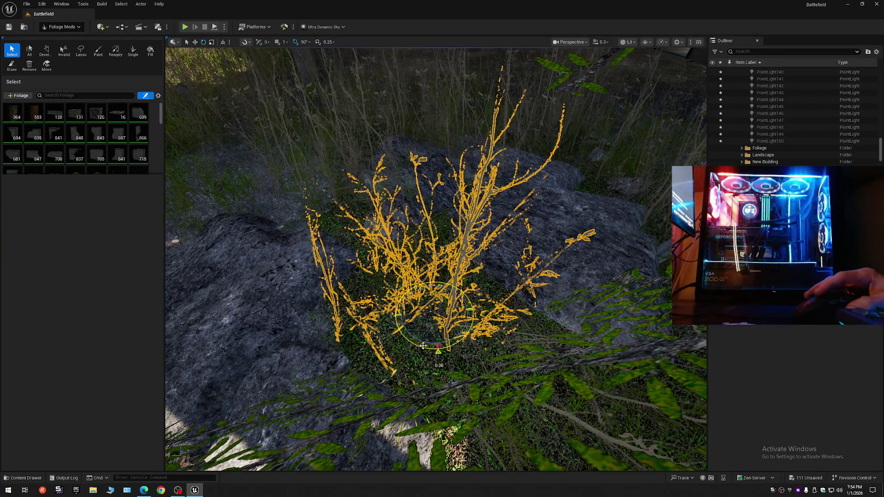
drag(423, 345, 438, 346)
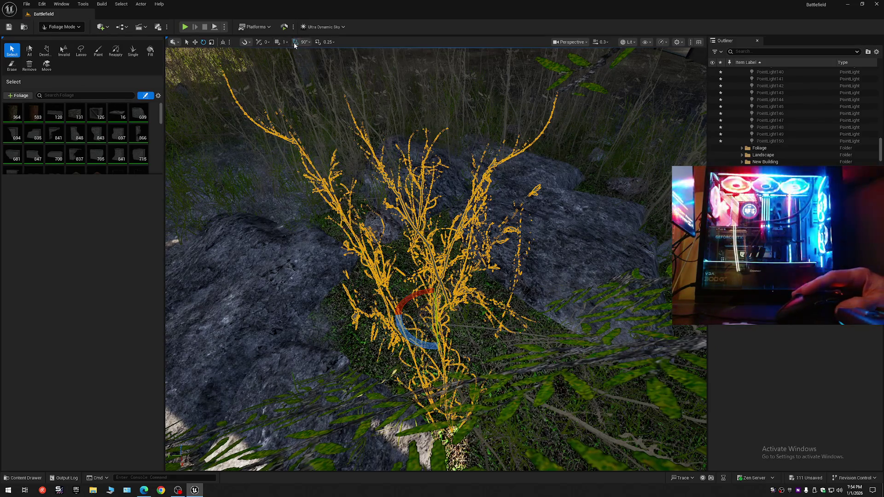
drag(409, 334, 442, 336)
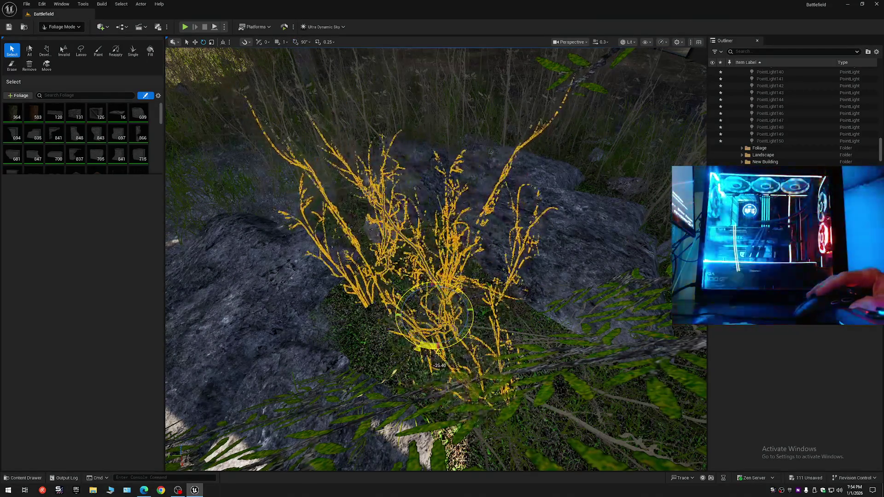
scroll(428, 350, up, 3)
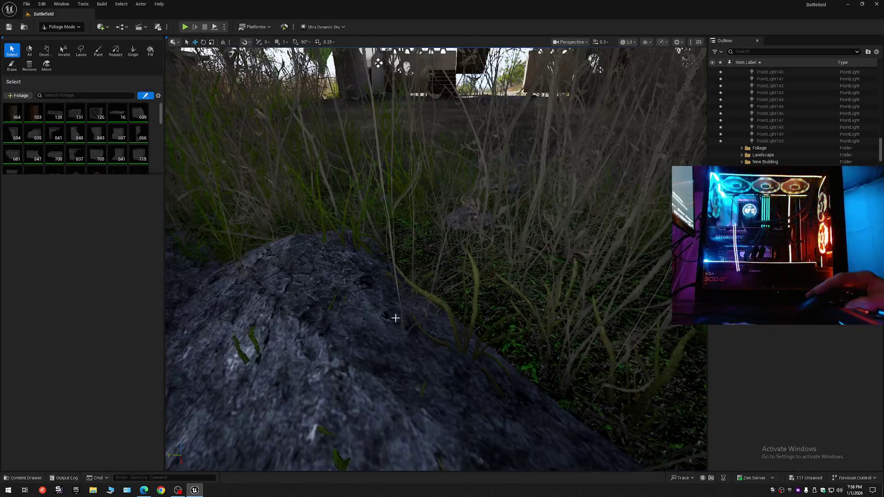
- Move the small grass patch on the rock to the right
click(478, 390)
scroll(478, 390, down, 5)
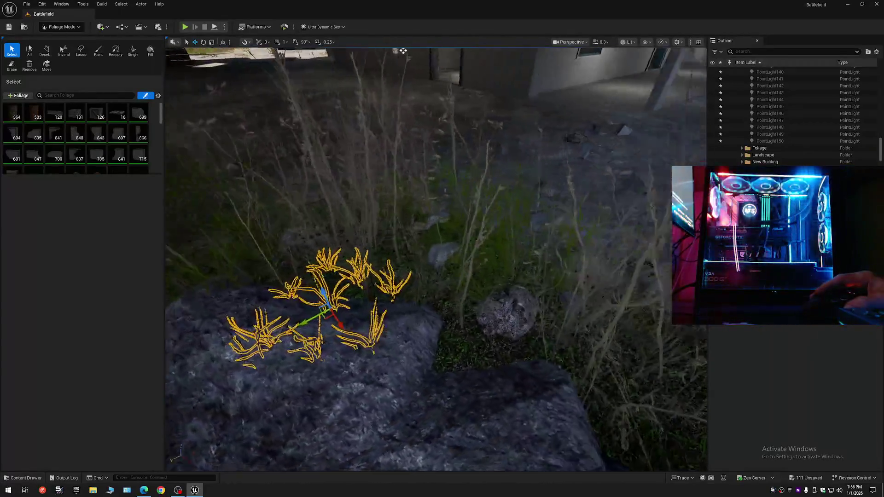
drag(478, 390, 479, 390)
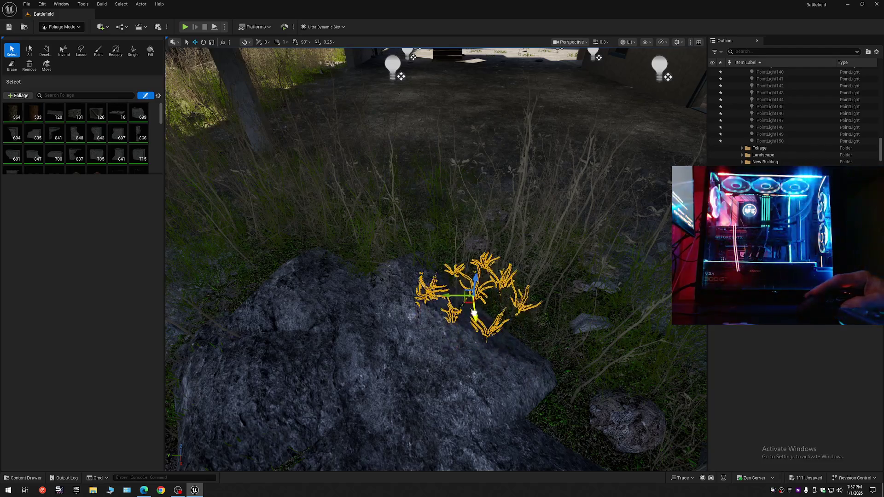
drag(462, 294, 512, 291)
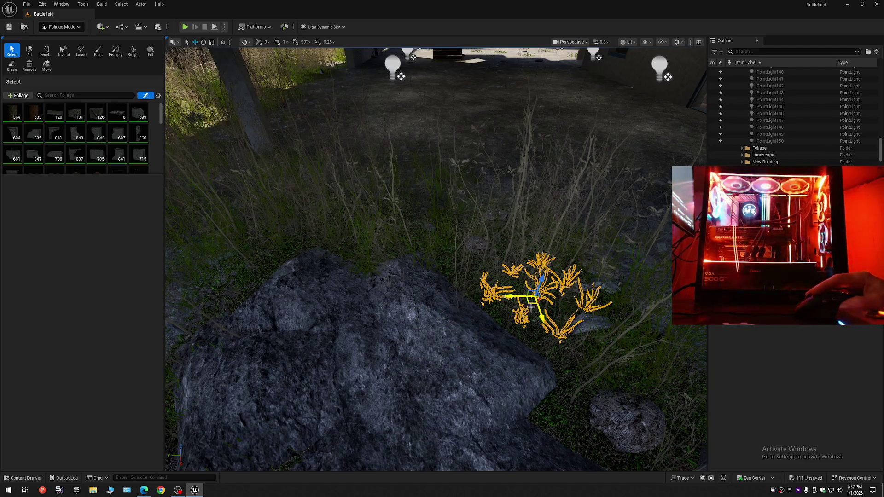
drag(543, 317, 543, 317)
drag(479, 322, 479, 323)
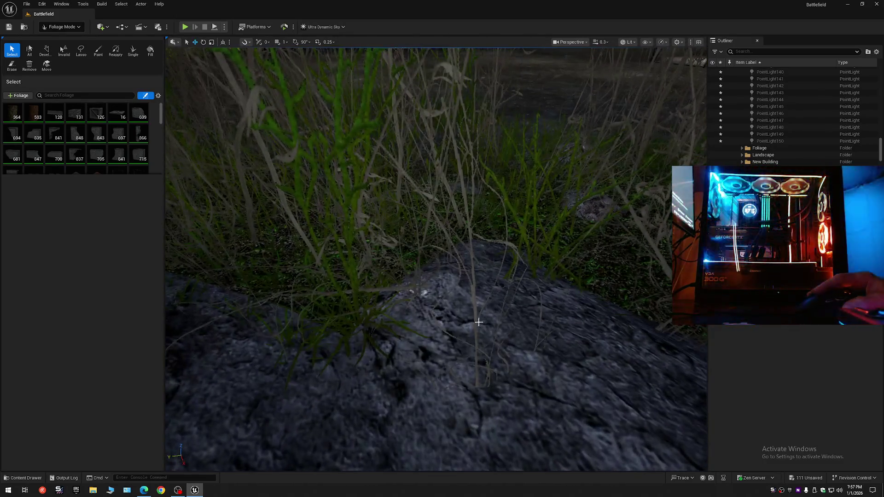
- Select and frame the grass clump behind the rock, then its neighbouring clump
click(450, 378)
drag(450, 378, 451, 377)
drag(481, 335, 480, 335)
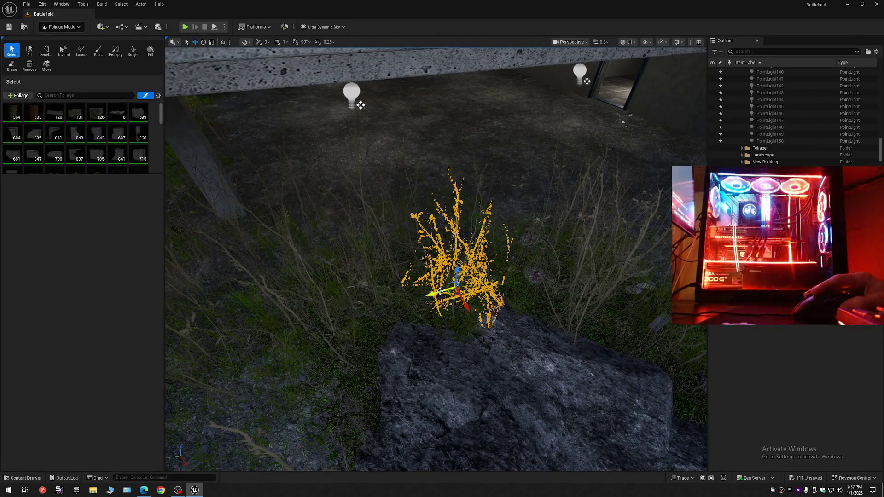
drag(481, 334, 463, 331)
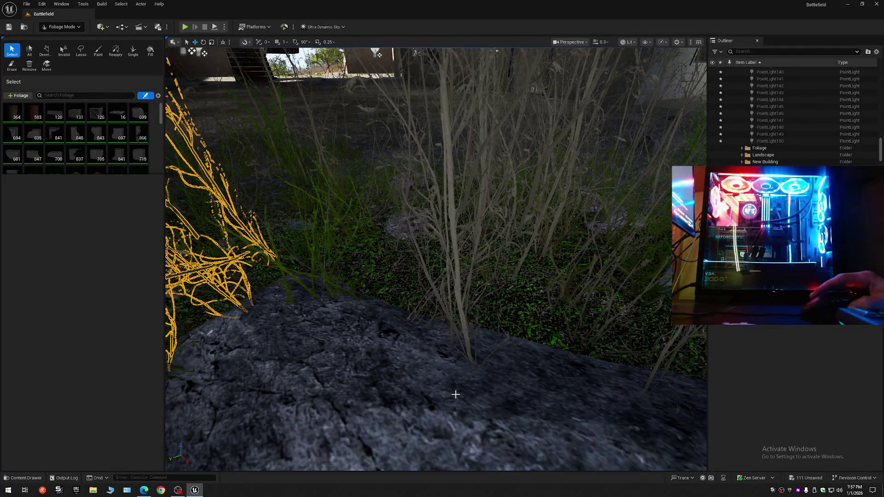
key(f)
mouse_move(456, 391)
mouse_down()
mouse_move(477, 362)
mouse_move(454, 307)
mouse_move(447, 326)
mouse_move(398, 341)
mouse_move(406, 318)
mouse_move(428, 309)
mouse_move(482, 331)
mouse_up()
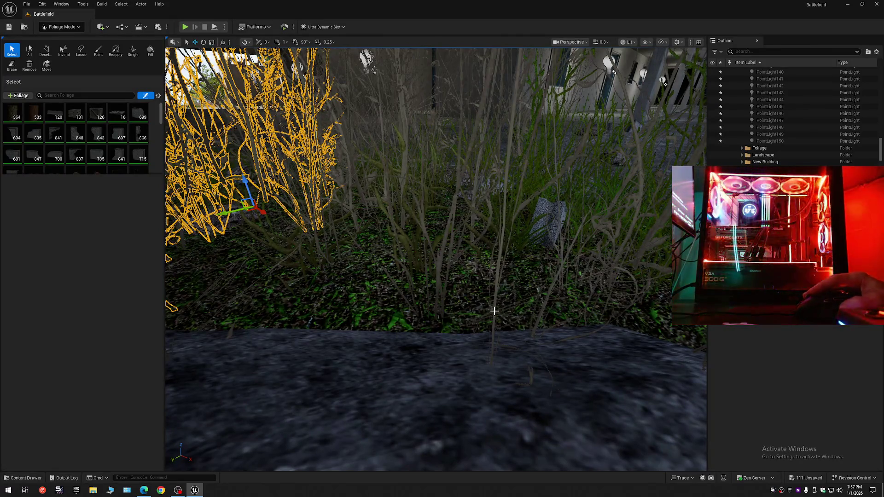
click(490, 329)
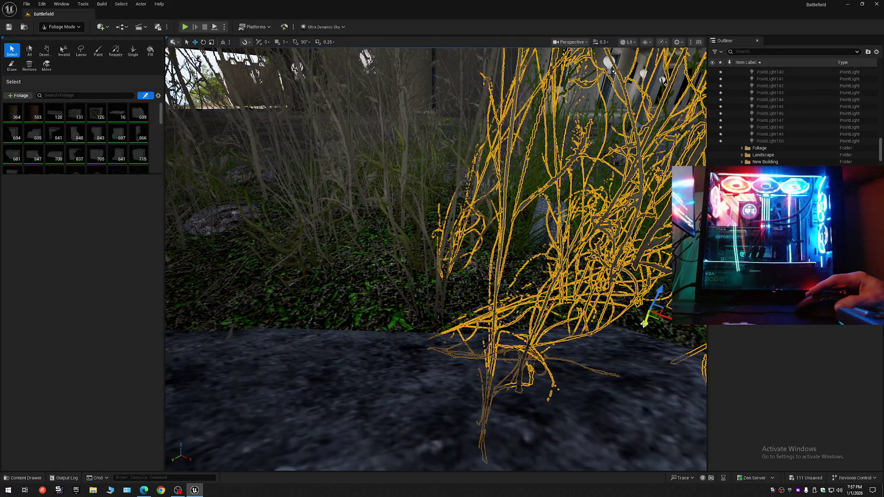
- Nudge the selected clump slightly, then fly under the building into the tall grass
drag(644, 324, 643, 321)
key(f)
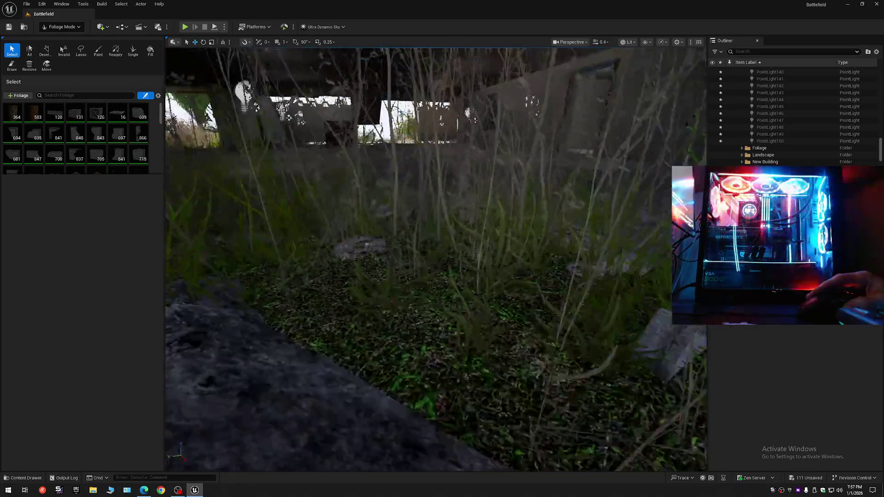
key(s)
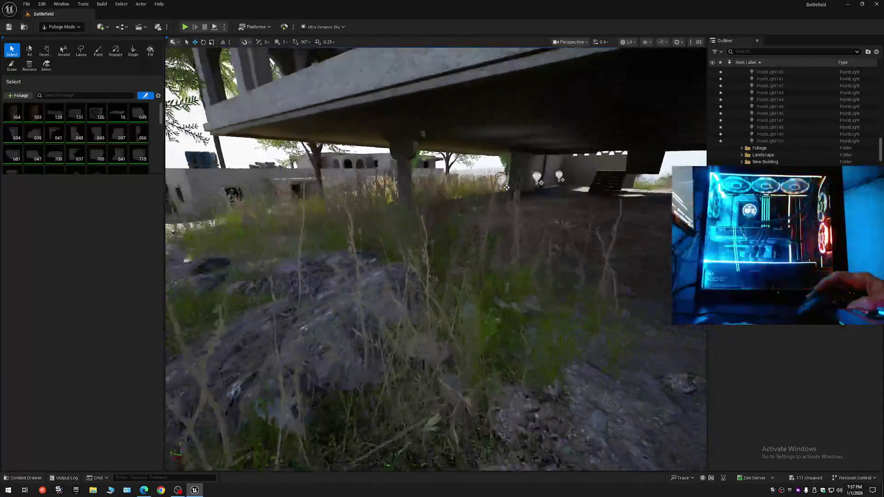
key(w)
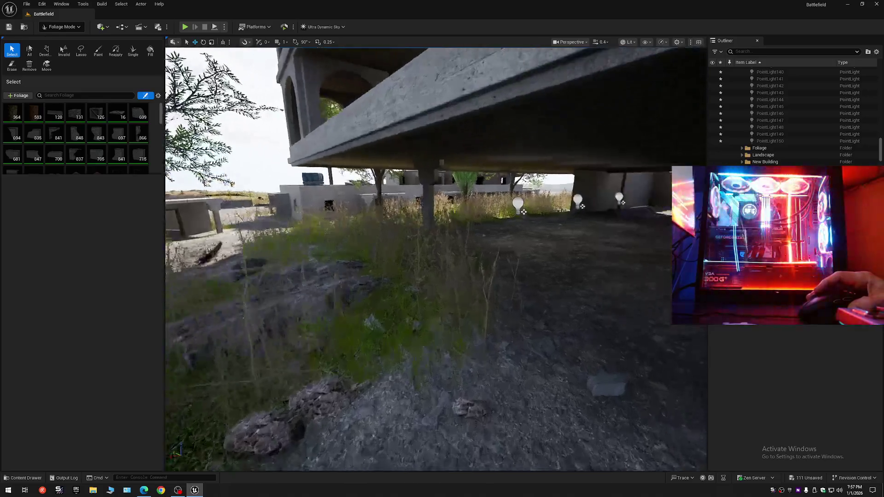
key(w)
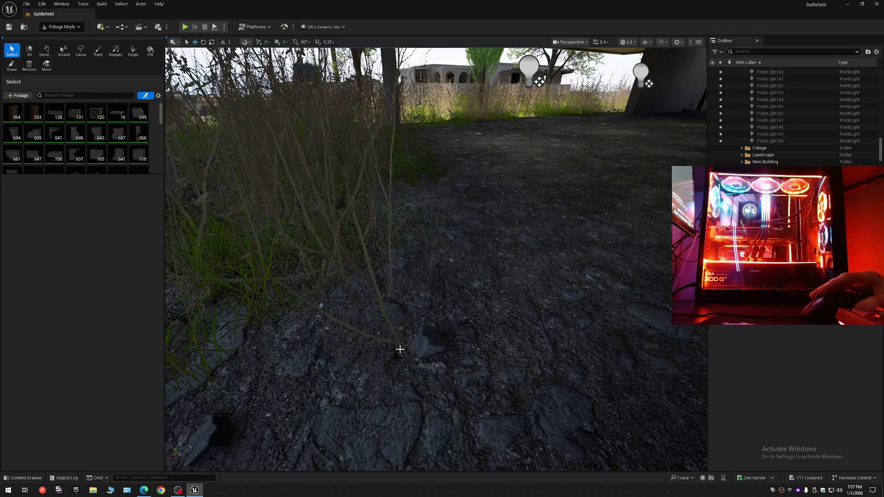
key(s)
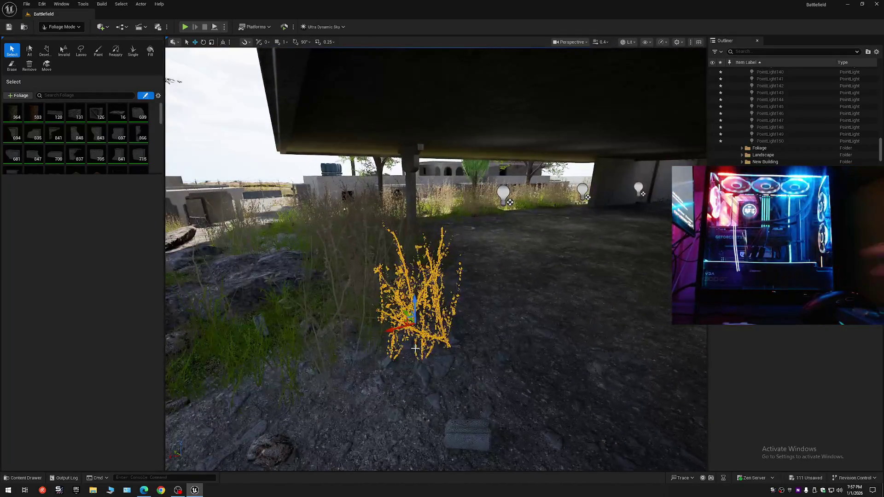
key(a)
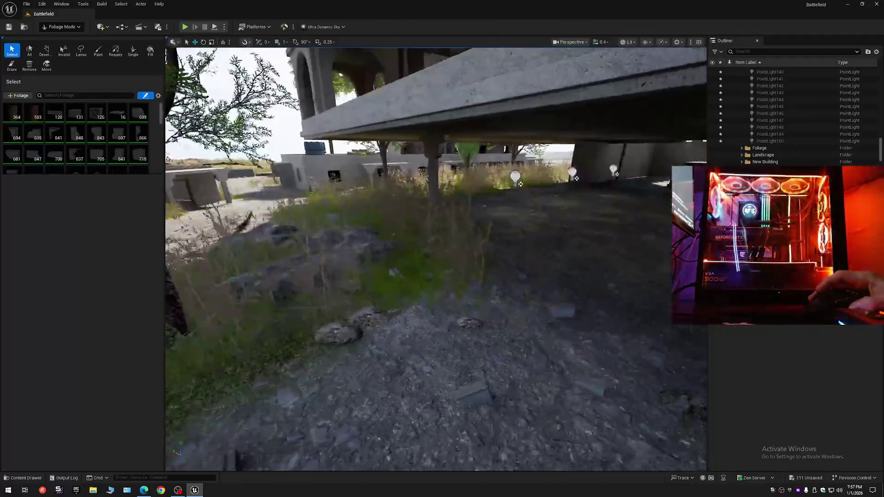
key(a)
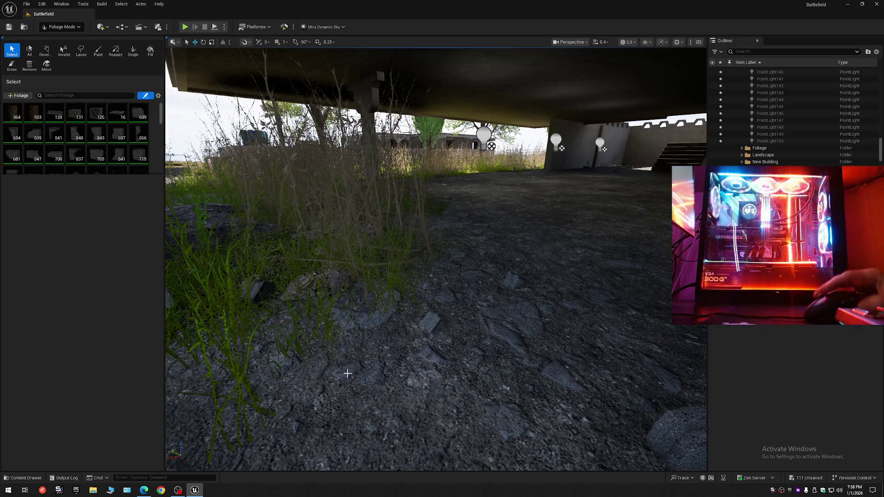
key(w)
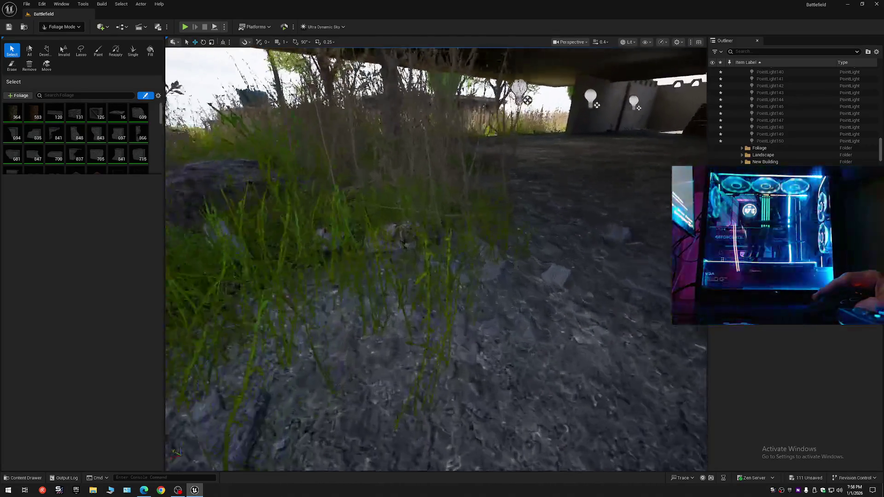
key(w)
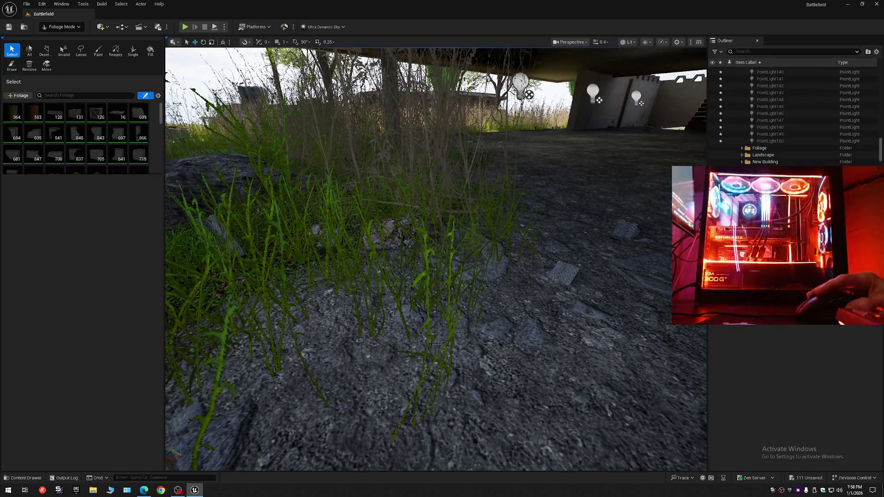
- Delete the stray grass cluster and select the dry grass clump under the overhang
click(427, 299)
key(Delete)
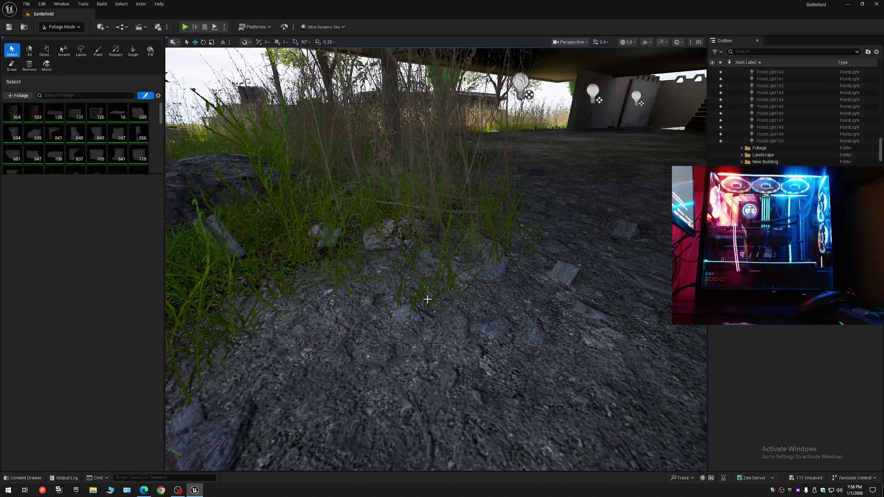
key(w)
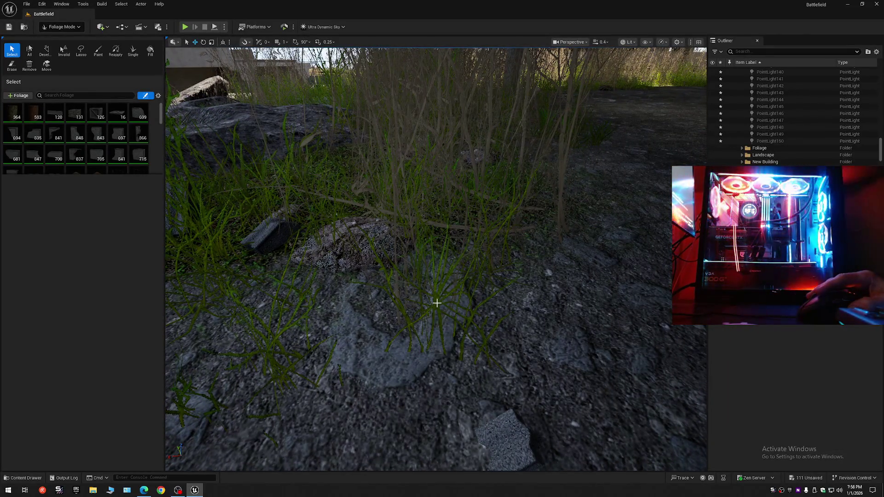
click(436, 303)
key(s)
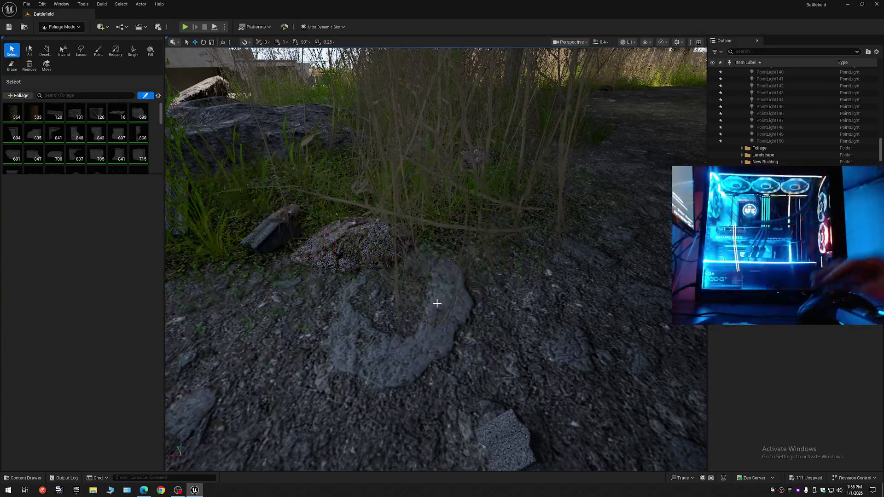
key(w)
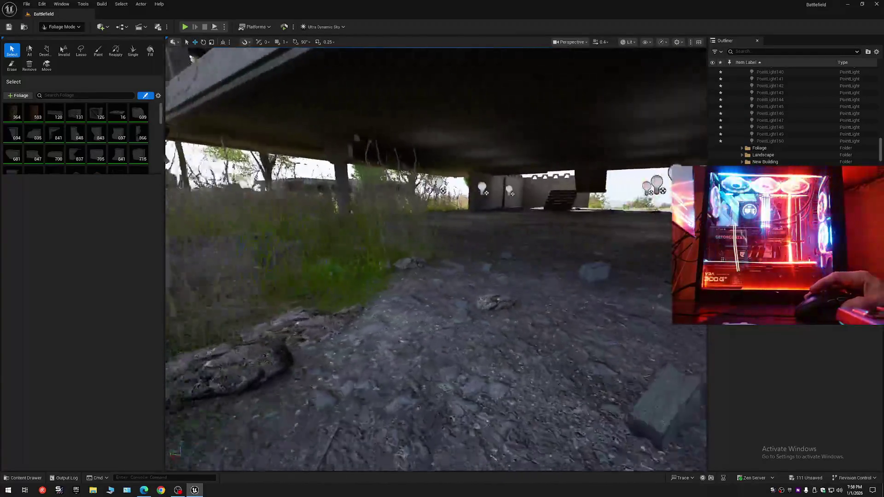
key(w)
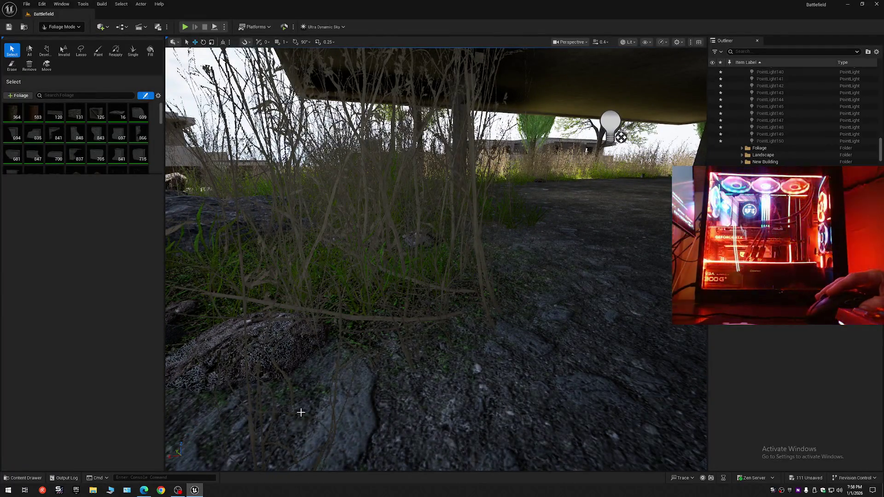
click(254, 423)
- Move the dry grass clump beside the tree trunk, then switch to Selection Mode
key(s)
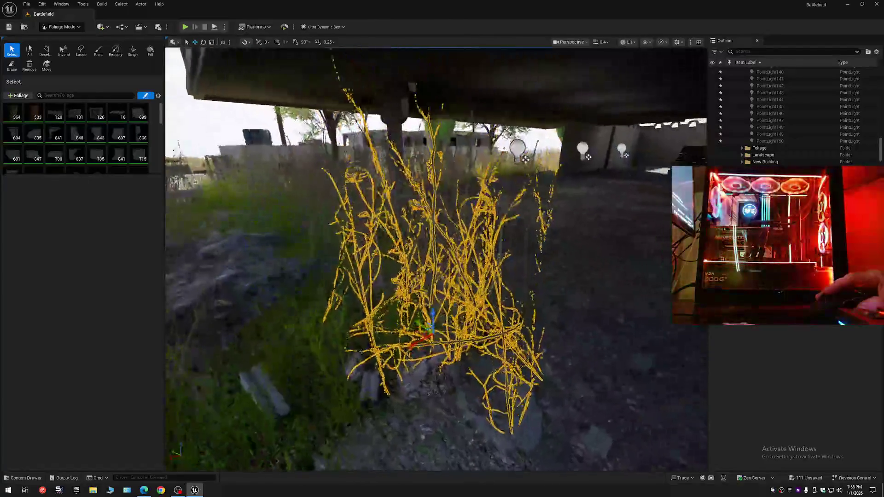
key(w)
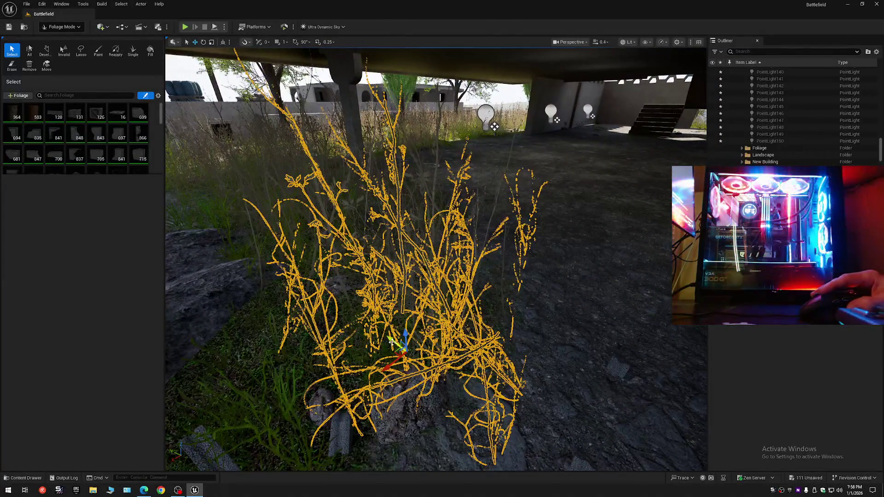
drag(391, 342, 371, 314)
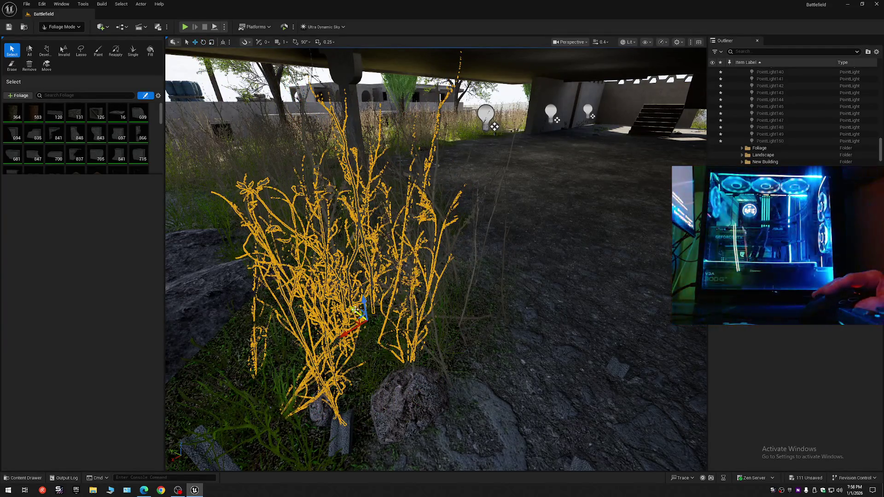
mouse_move(464, 373)
mouse_down()
mouse_move(280, 373)
mouse_move(650, 152)
mouse_move(687, 152)
mouse_move(632, 152)
mouse_up()
mouse_move(531, 359)
mouse_down()
mouse_move(512, 359)
mouse_move(531, 359)
mouse_up()
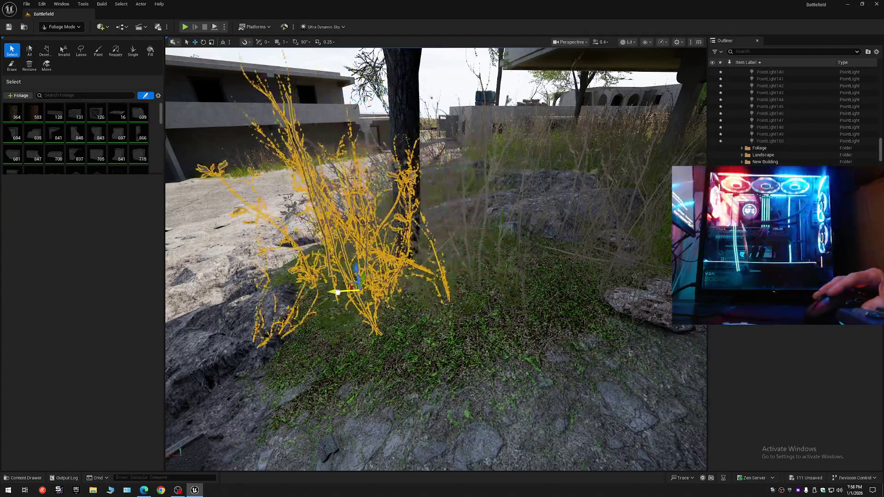
mouse_move(350, 276)
mouse_down()
mouse_move(428, 300)
mouse_move(469, 299)
mouse_move(460, 293)
mouse_up()
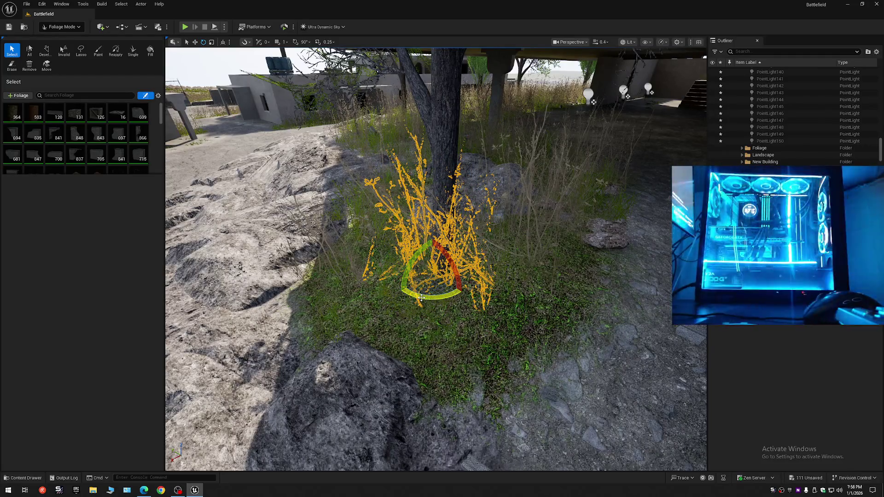
mouse_move(459, 293)
mouse_down()
mouse_move(457, 249)
mouse_move(477, 320)
mouse_up()
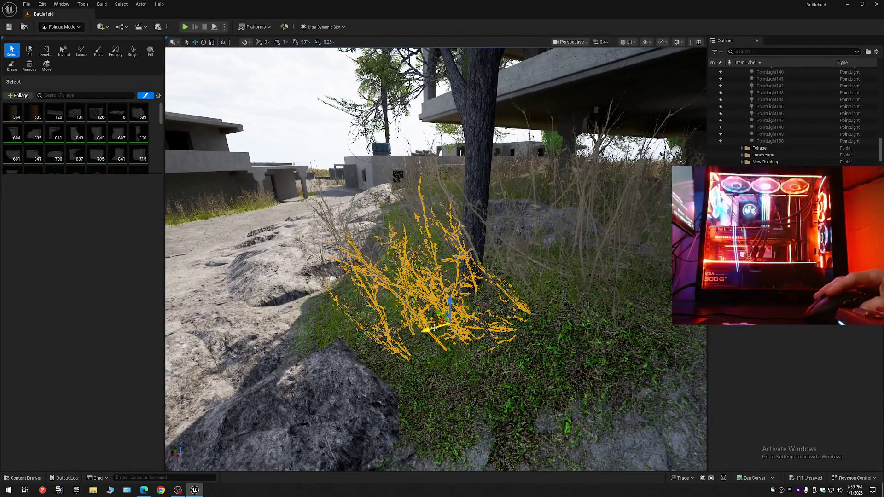
drag(409, 332, 446, 345)
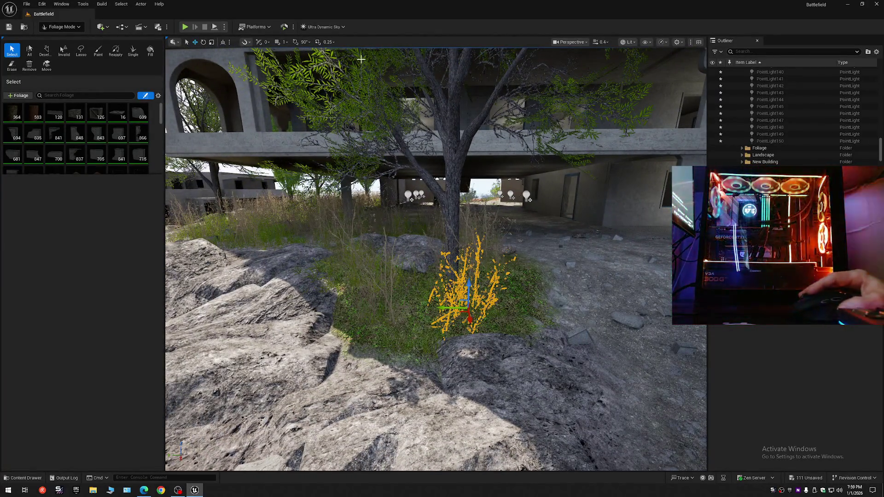
click(68, 28)
click(60, 35)
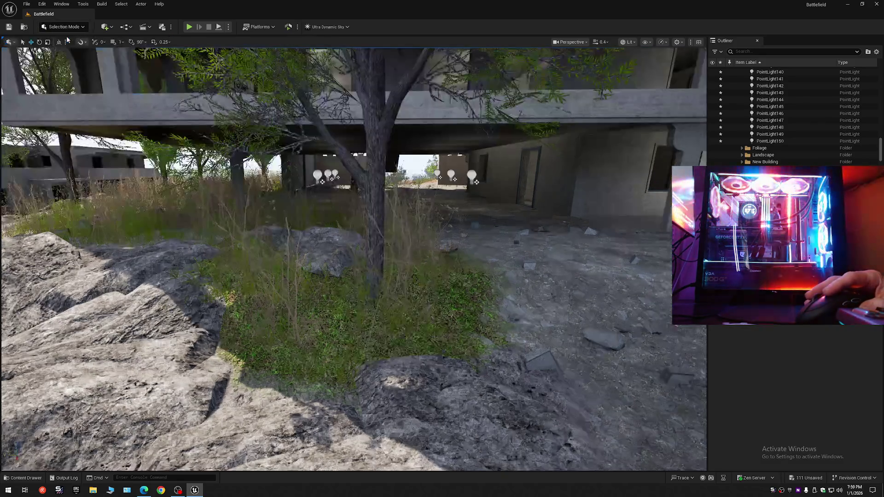
- Fly past the tree toward the rock, adjusting camera speed, until the editor crashes
drag(404, 227, 405, 216)
scroll(353, 258, up, 2)
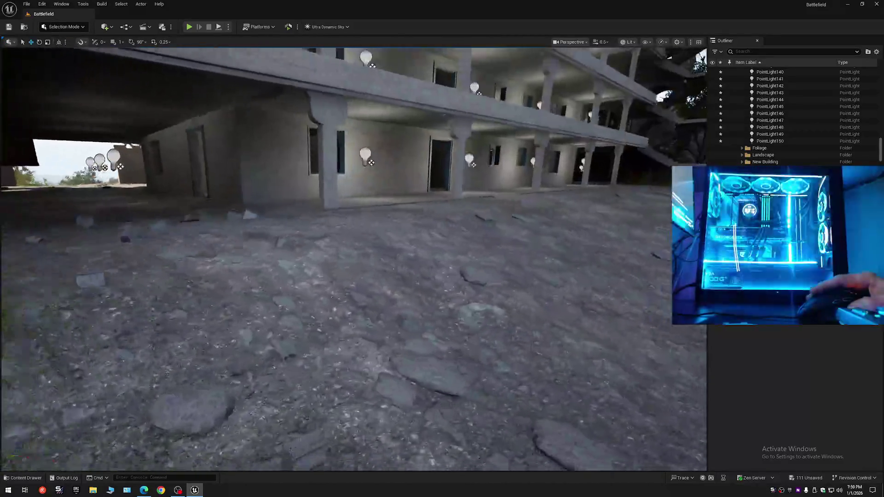
scroll(353, 258, down, 1)
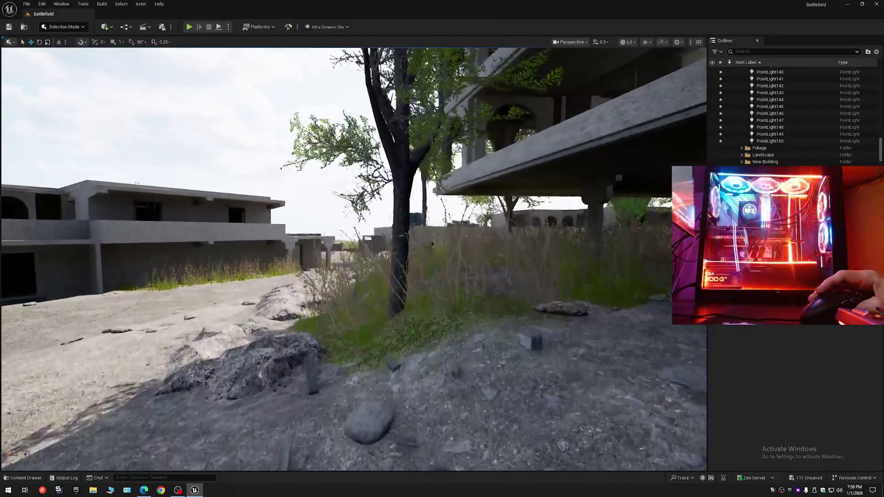
scroll(354, 258, down, 1)
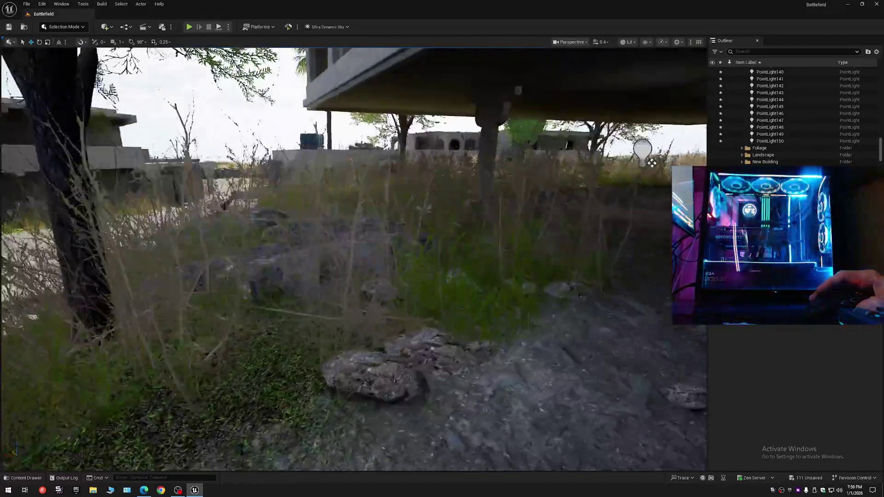
scroll(354, 258, down, 1)
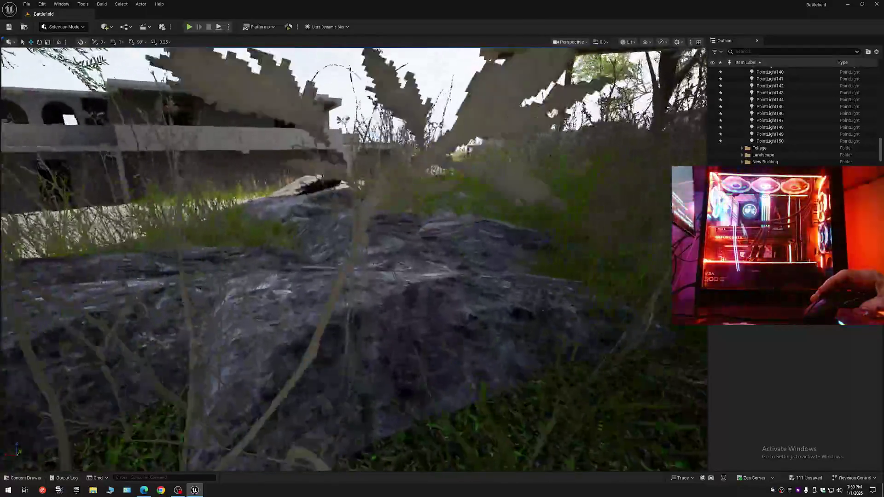
key(w)
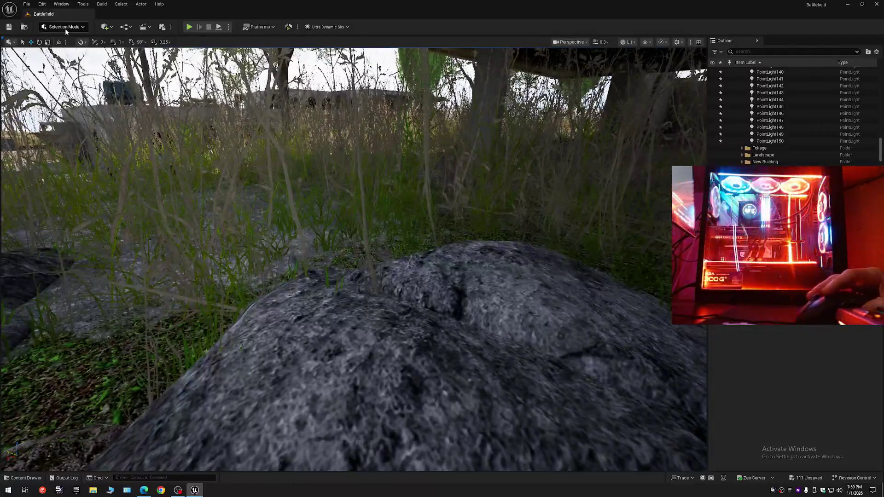
click(65, 29)
click(63, 54)
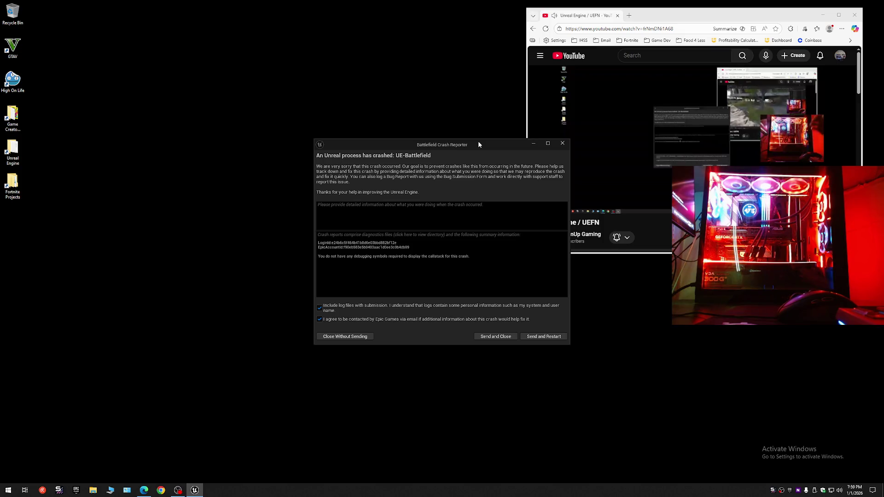
- Close the Crash Reporter without sending, and switch OBS to the Be Right Back scene
click(562, 144)
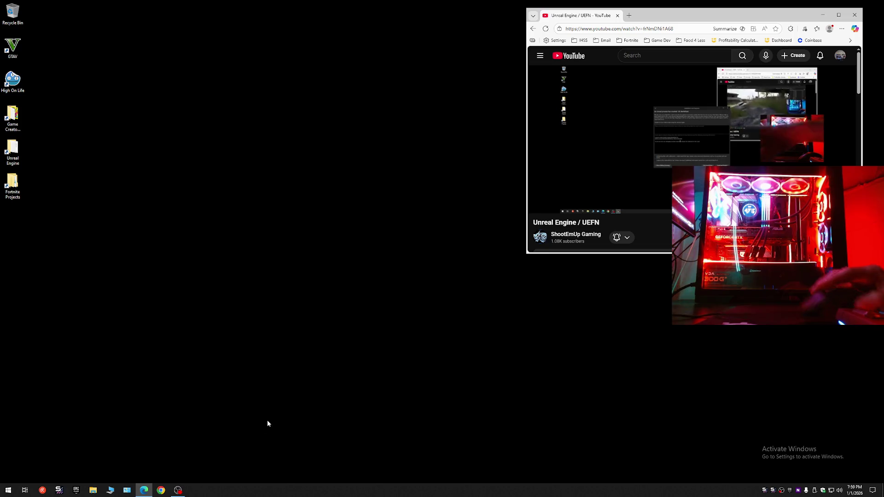
click(178, 490)
click(258, 314)
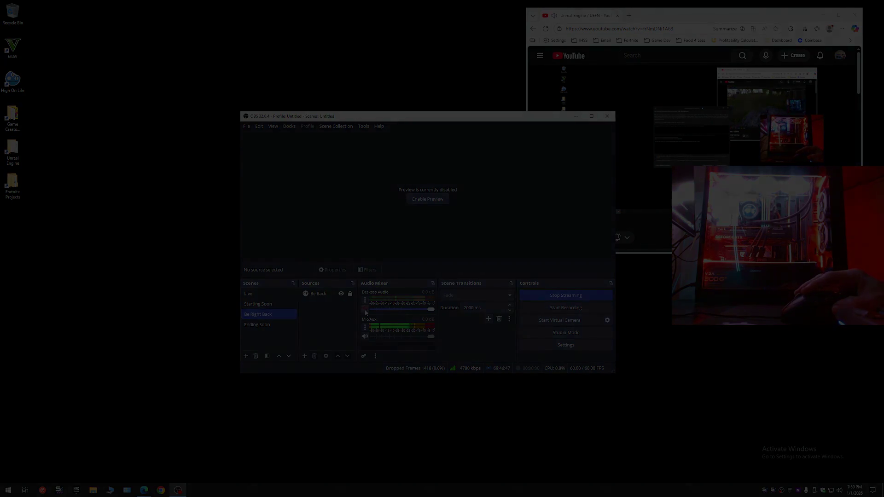